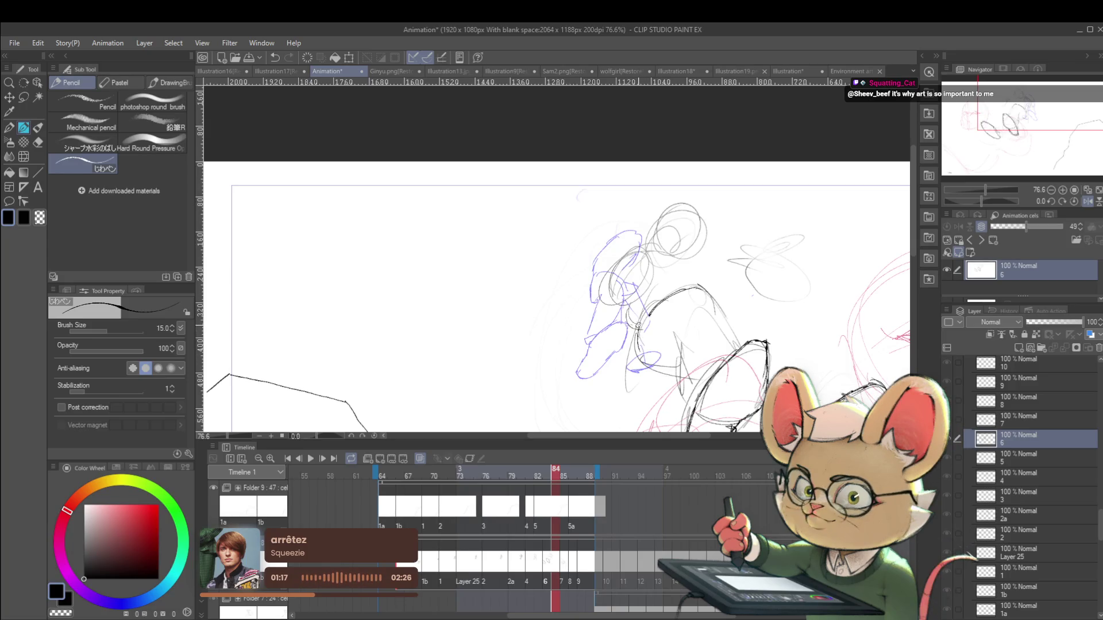
Add a dark pencil stroke to the oval construction and mirror the view to check it
left_click_drag(639, 338, 653, 365)
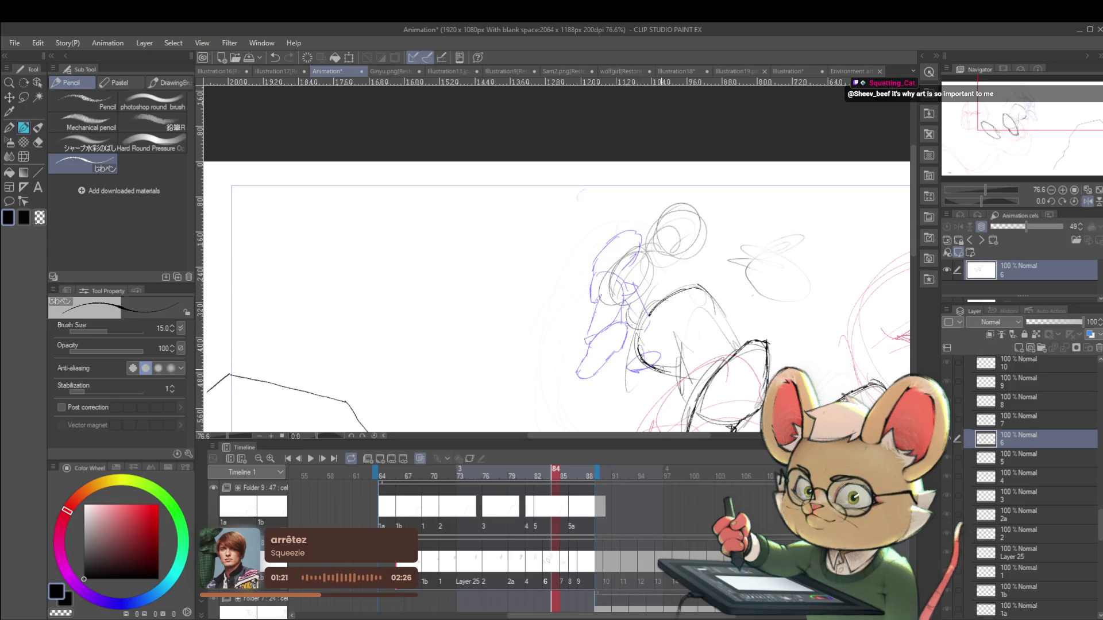
scroll(681, 370, "down", 3)
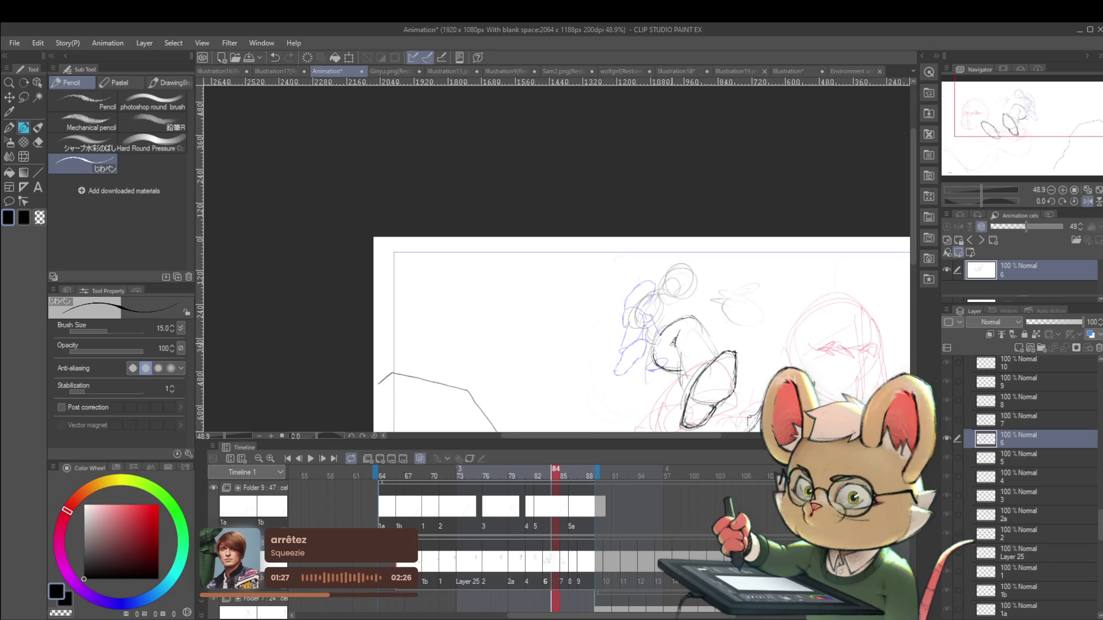
scroll(675, 365, "down", 1)
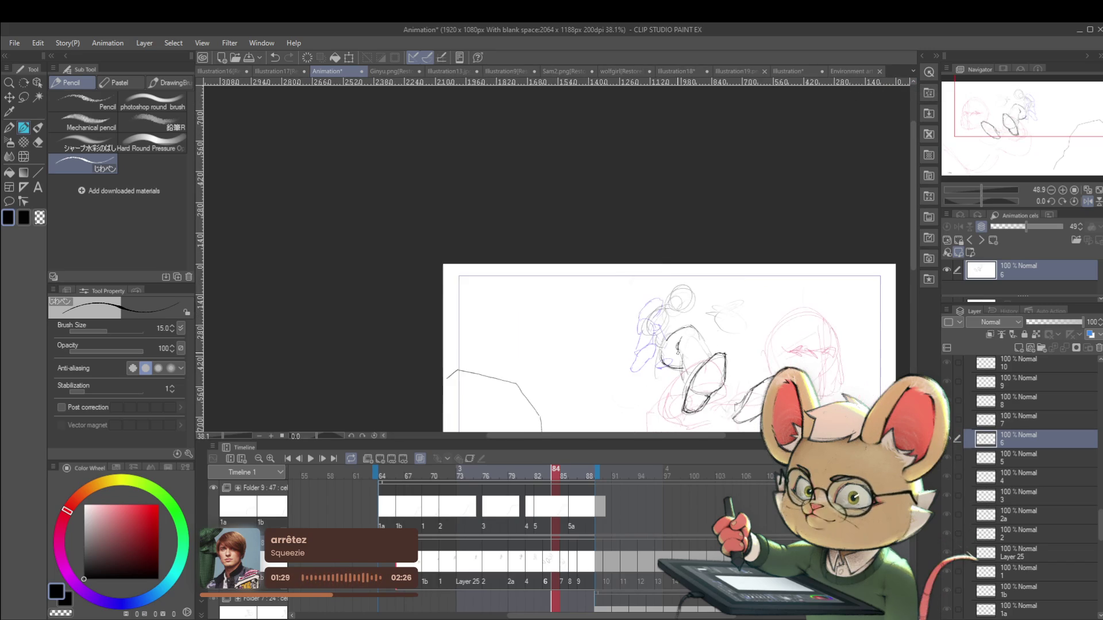
scroll(710, 349, "up", 3)
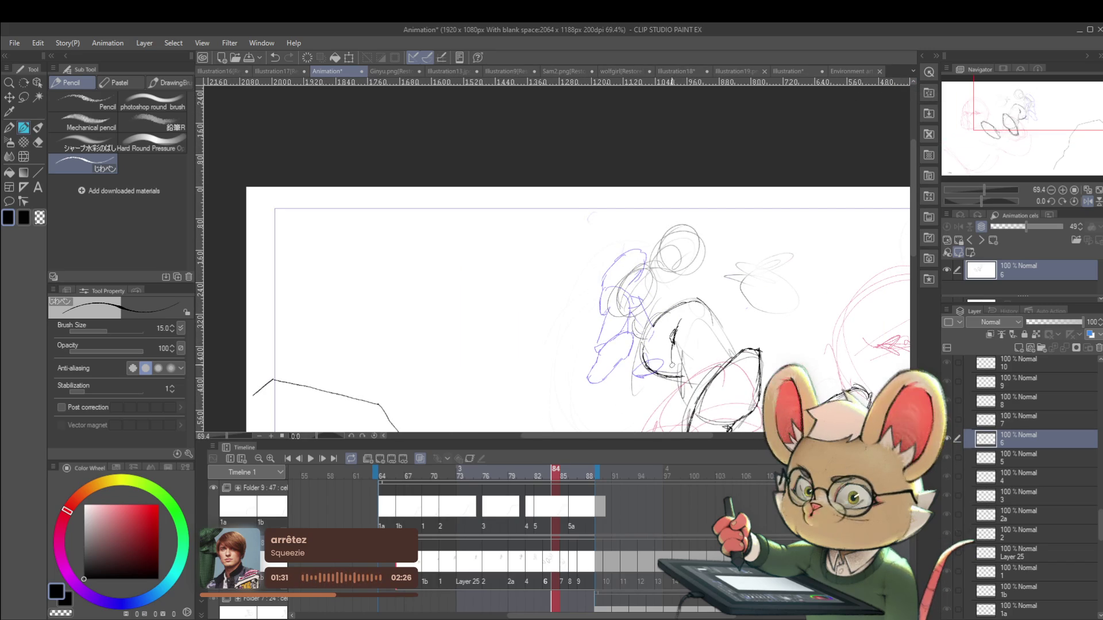
scroll(687, 354, "down", 3)
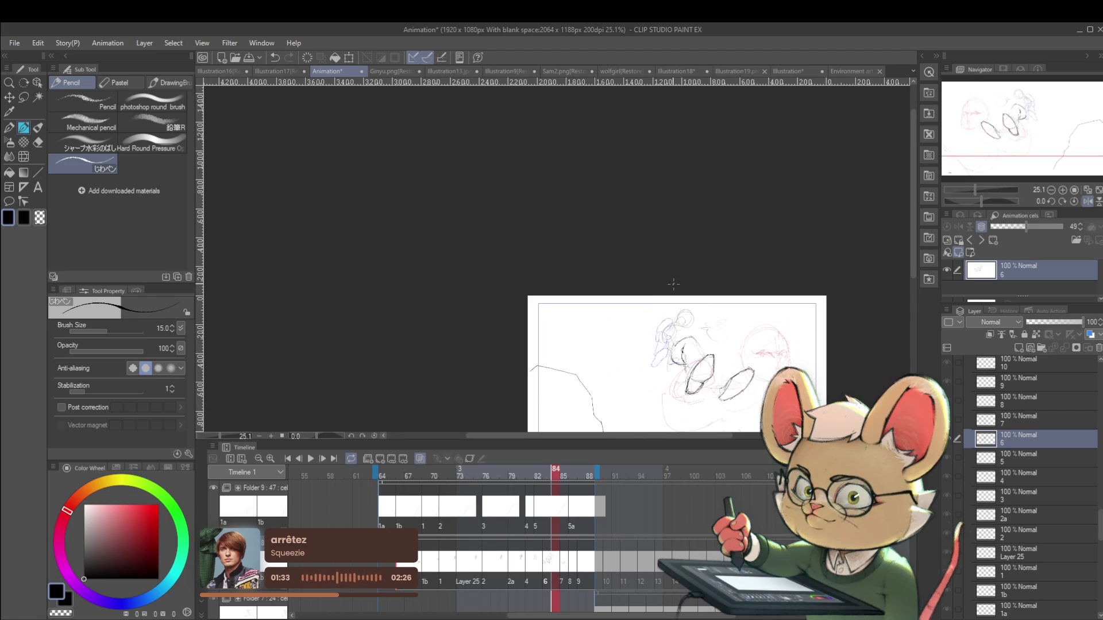
left_click(1087, 201)
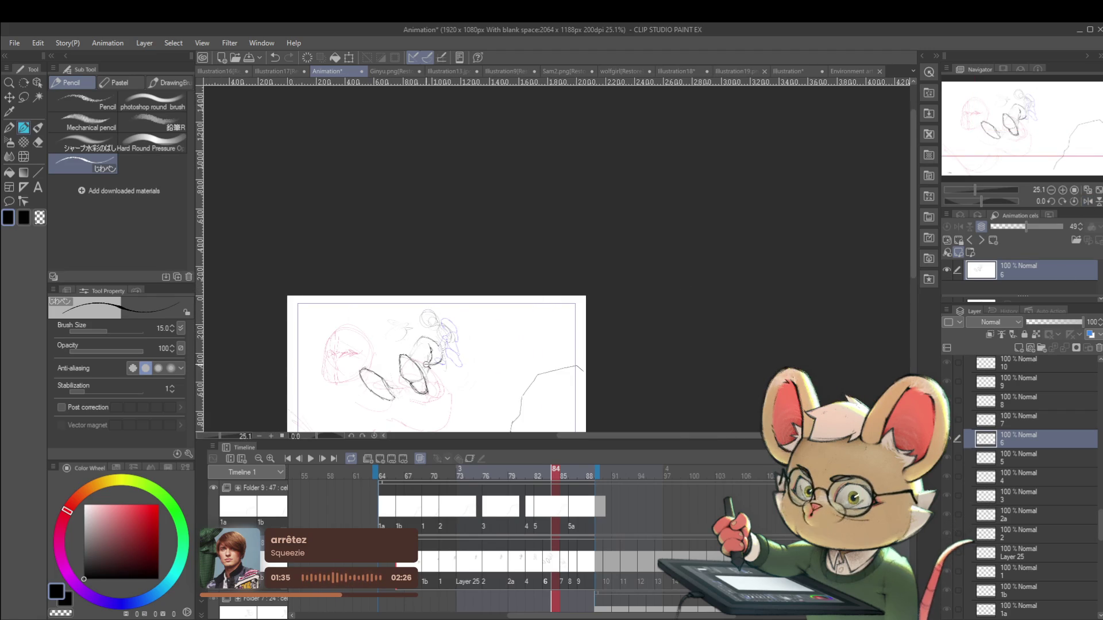
scroll(419, 339, "up", 3)
Recentre on the figure and add a black construction stroke on the right oval
left_click_drag(424, 359, 441, 356)
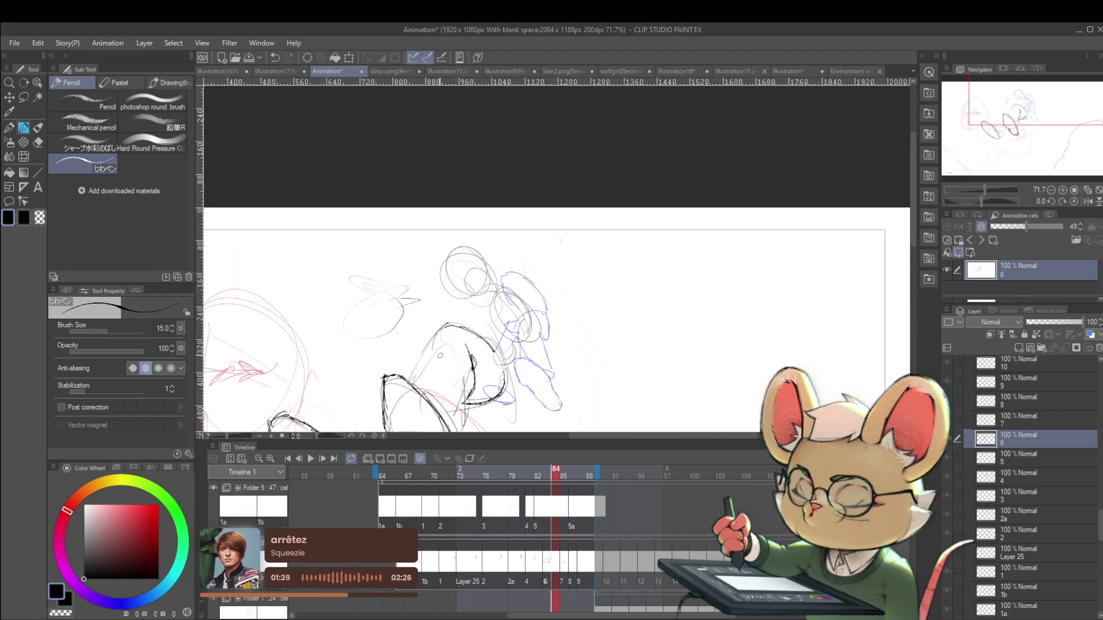
left_click_drag(512, 360, 592, 311)
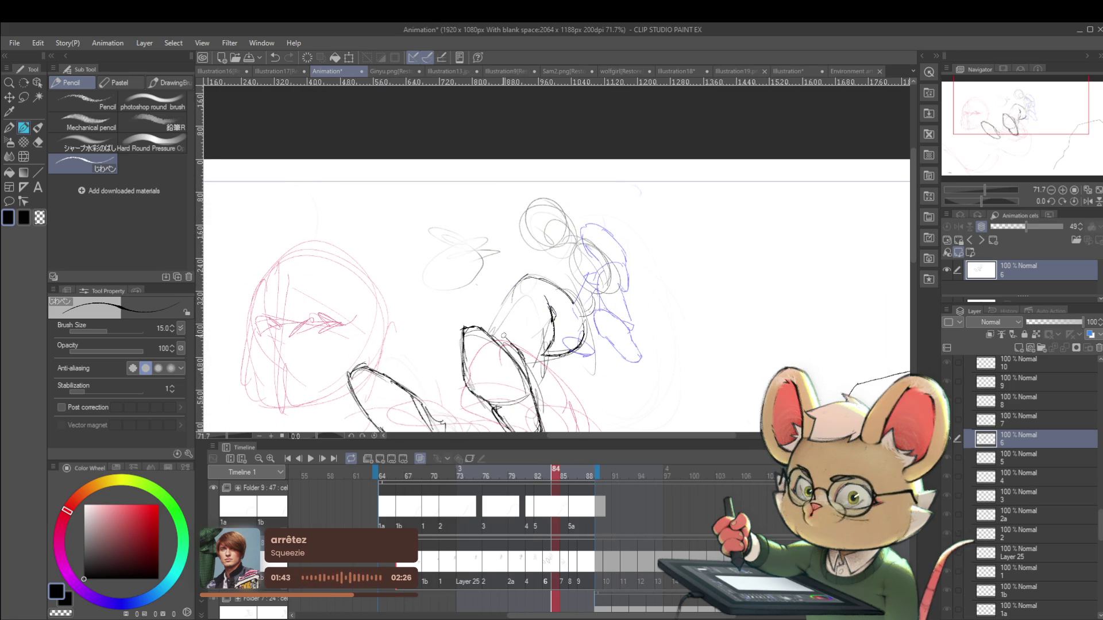
mouse_move(492, 328)
left_mouse_down()
mouse_move(529, 299)
mouse_move(516, 308)
left_mouse_up()
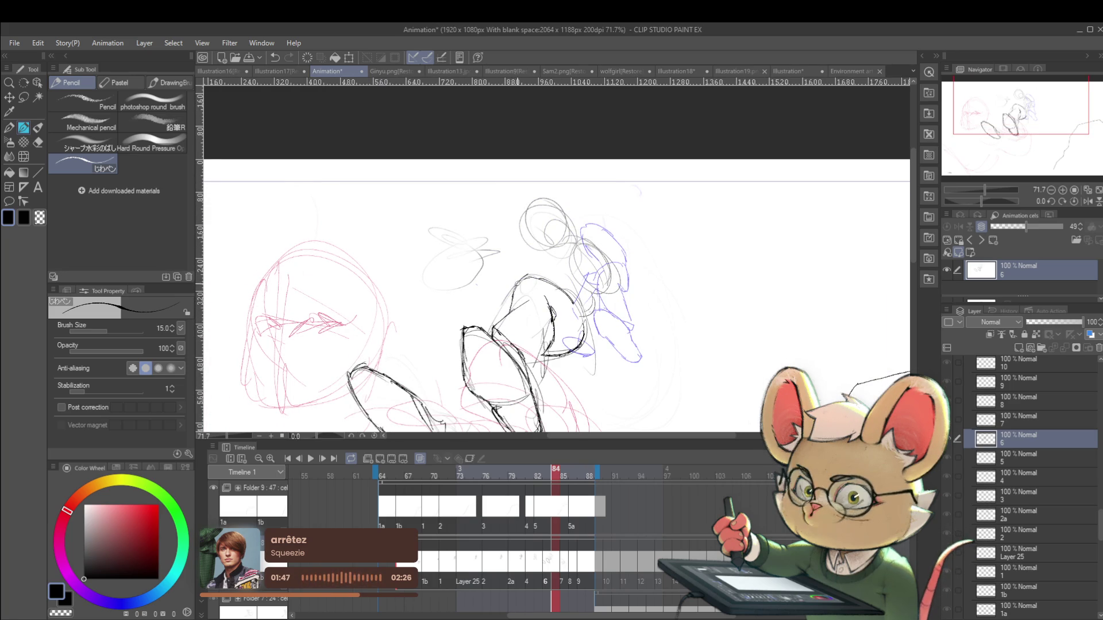
scroll(513, 292, "down", 5)
left_click_drag(514, 246, 534, 231)
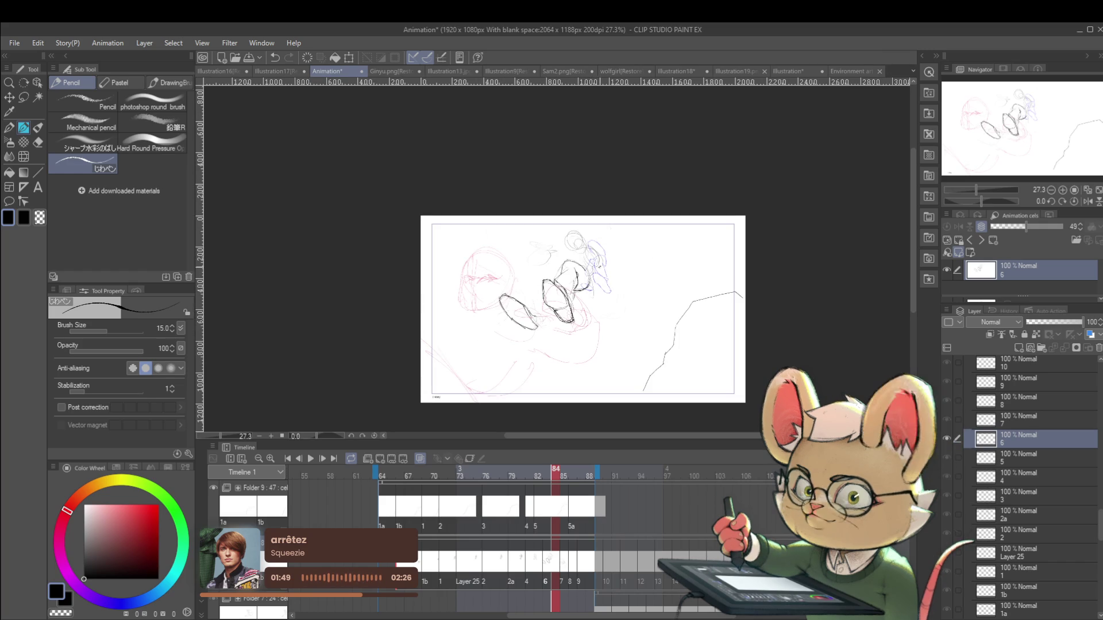
scroll(573, 259, "up", 5)
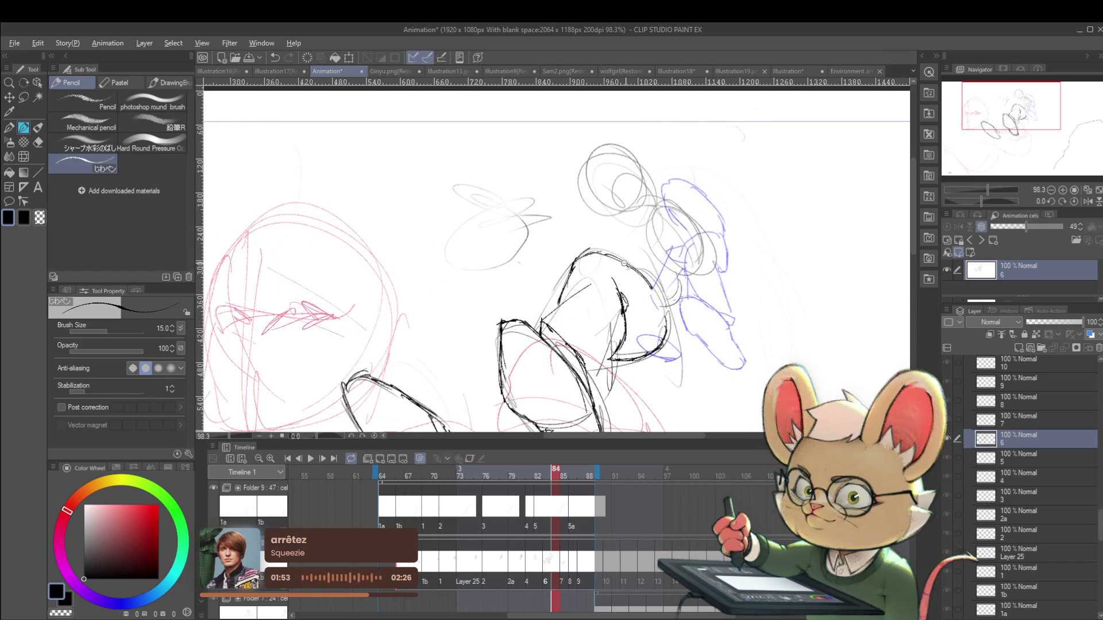
scroll(582, 223, "down", 5)
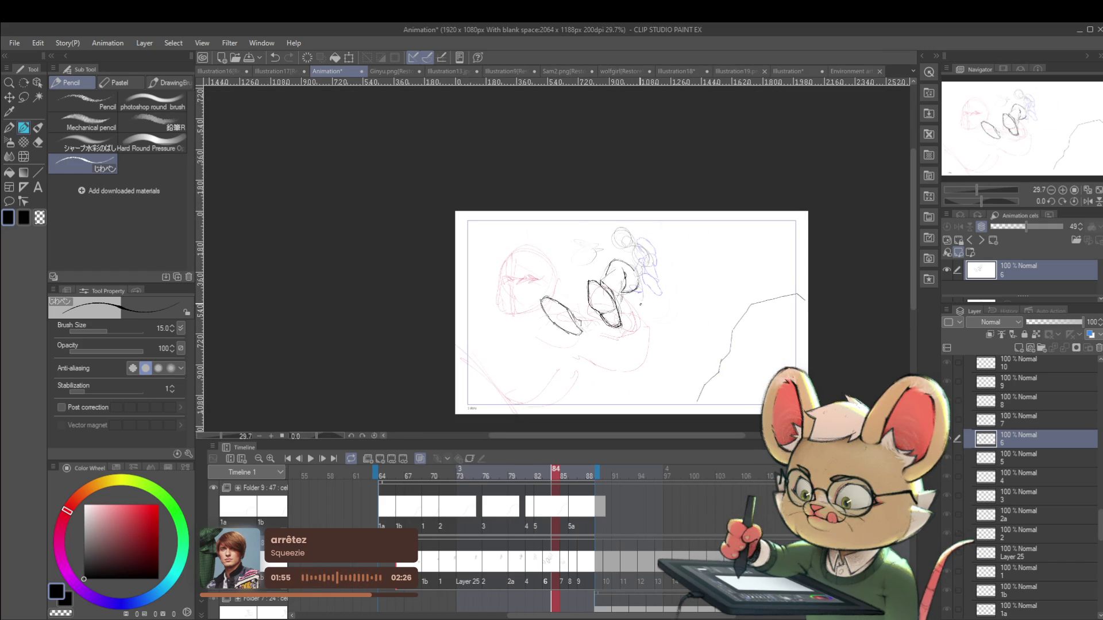
Lasso the middle oval, transform it, and clear the selection
key("m")
left_click_drag(608, 326, 594, 270)
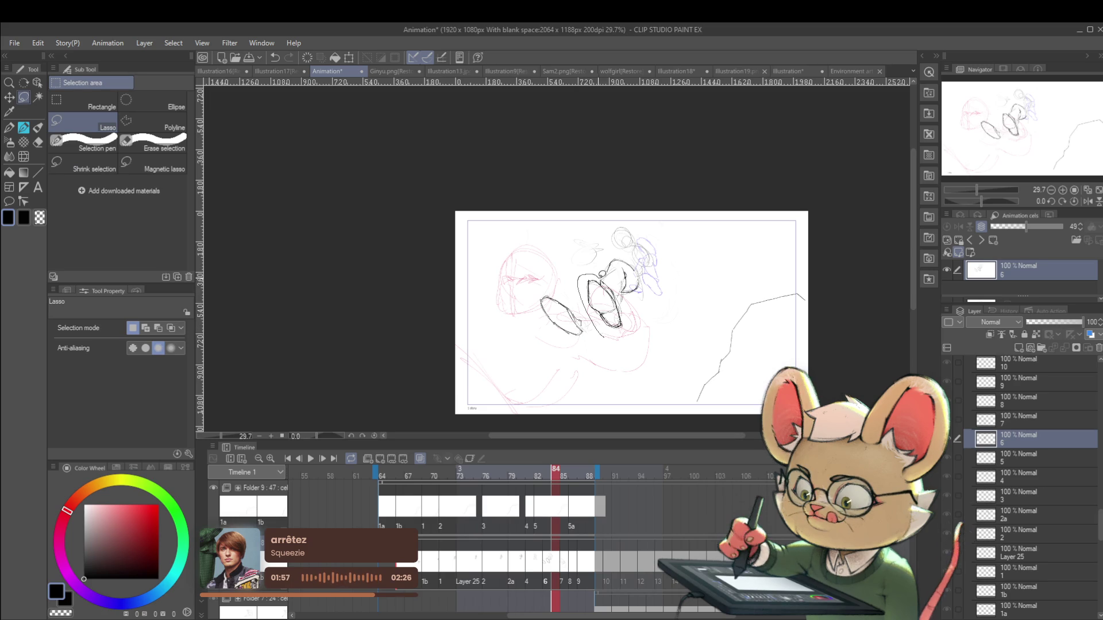
key("ctrl+t")
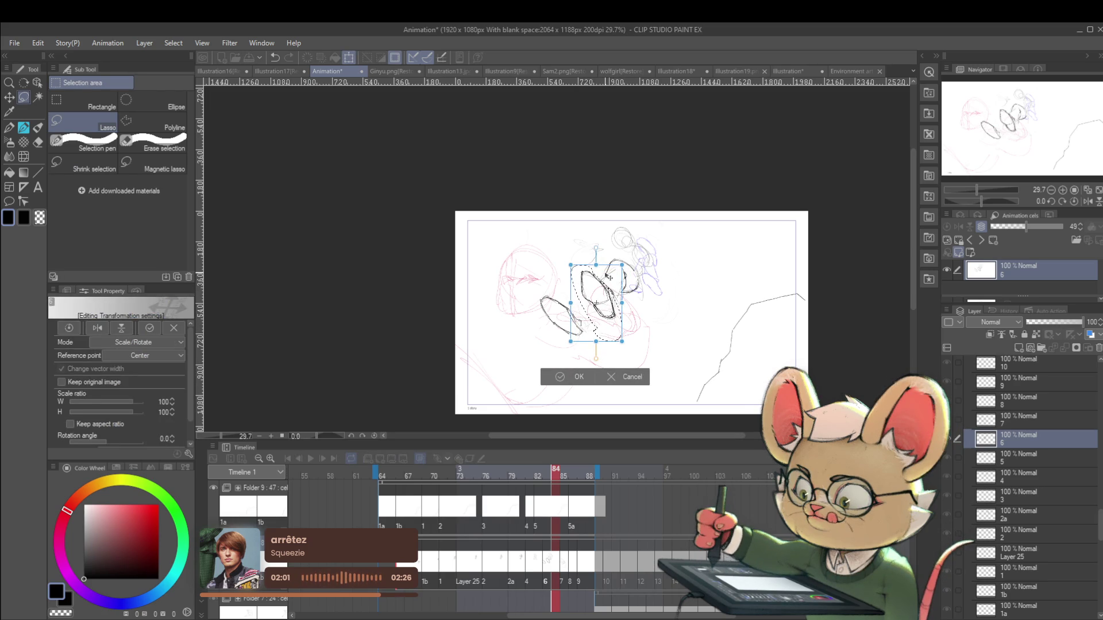
key("Return")
key("ctrl+d")
Play the animation, mirror the view again, and stop on frame 86
left_click(311, 459)
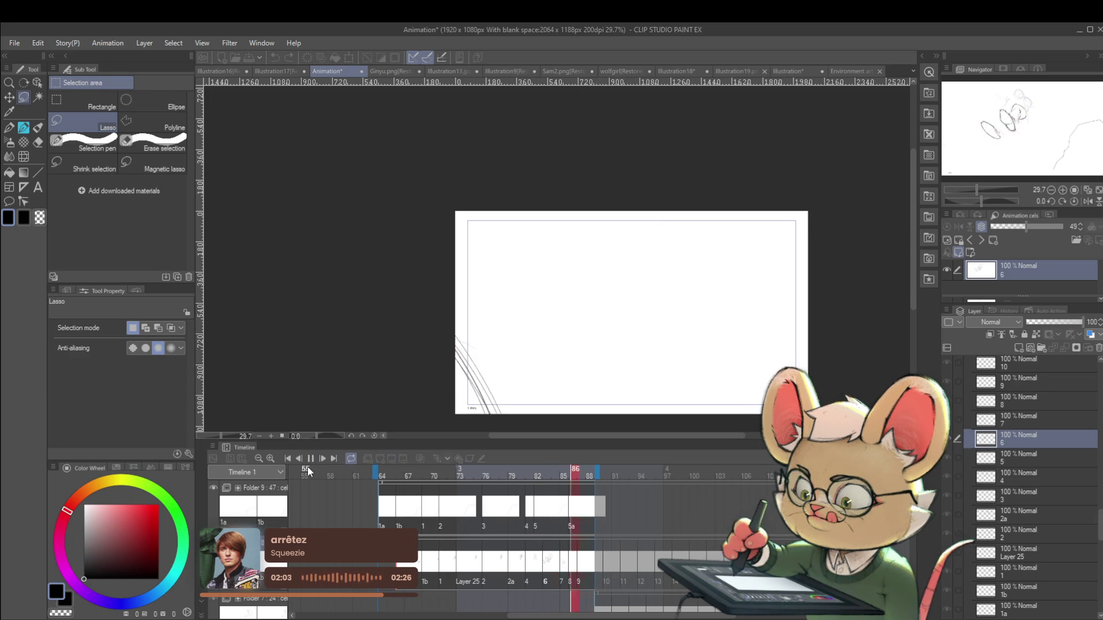
left_click(1087, 201)
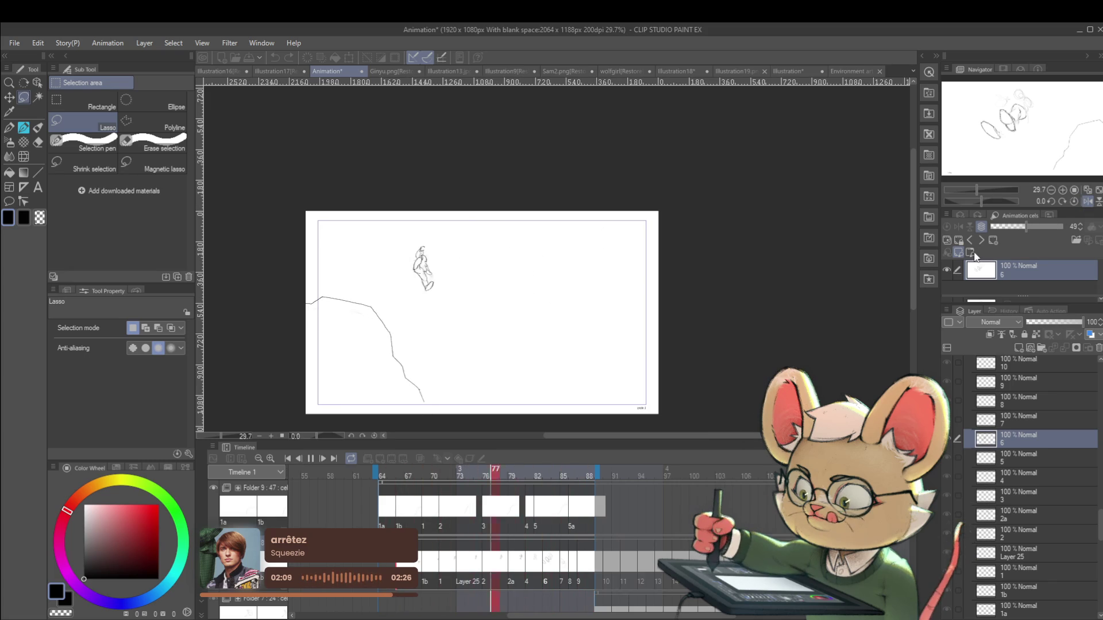
left_click(312, 459)
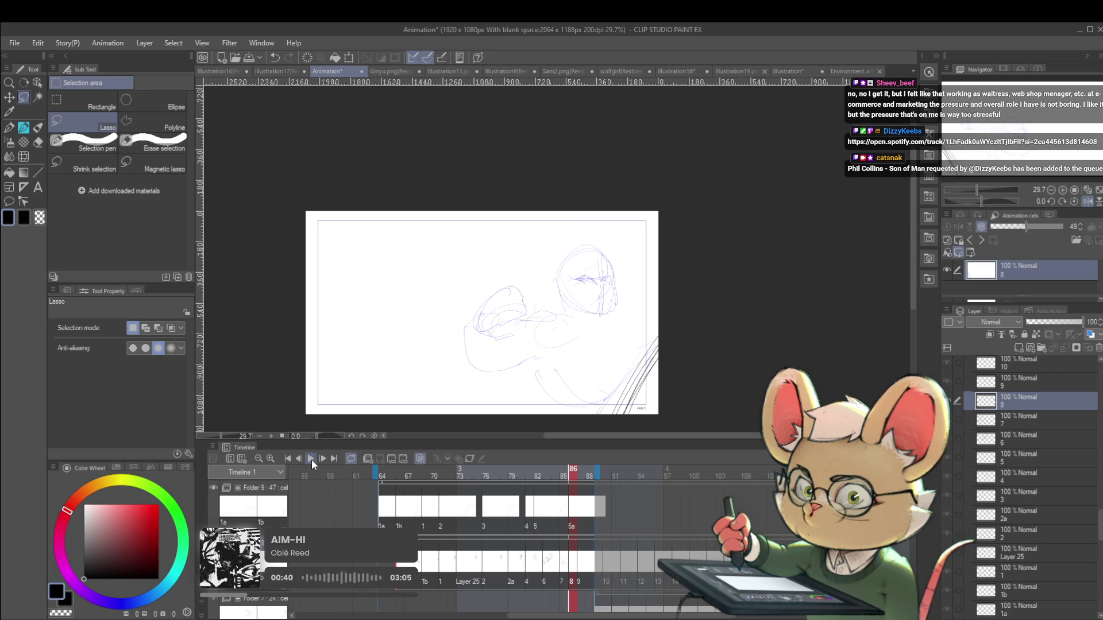
With the Pencil, draw a cube's top face and right edge left of the blue sketch
scroll(417, 306, "up", 2)
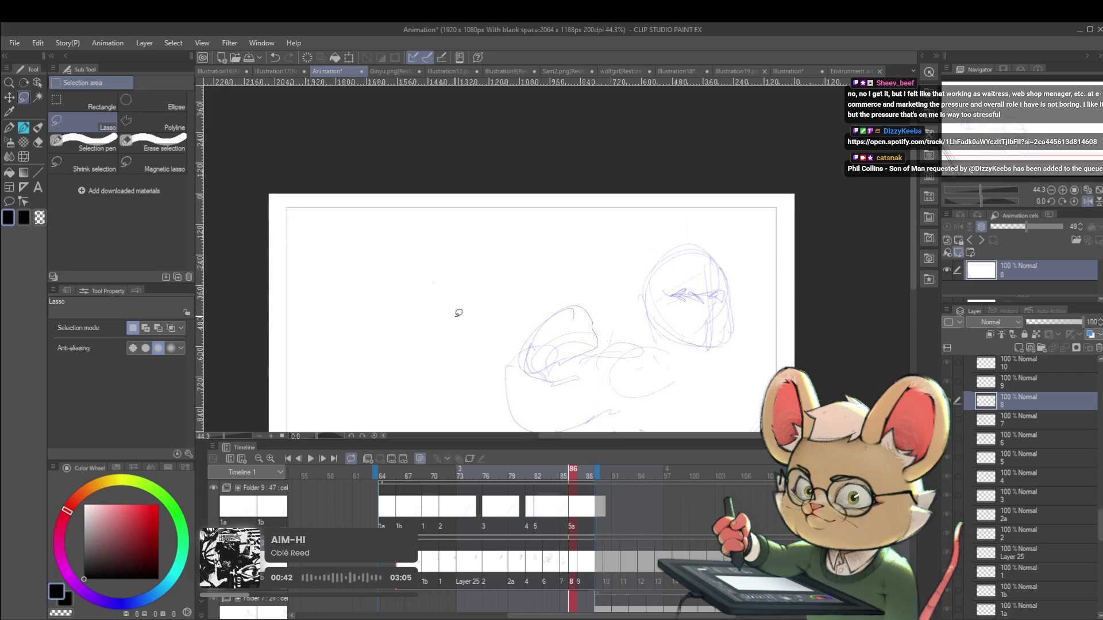
key("p")
scroll(418, 276, "up", 1)
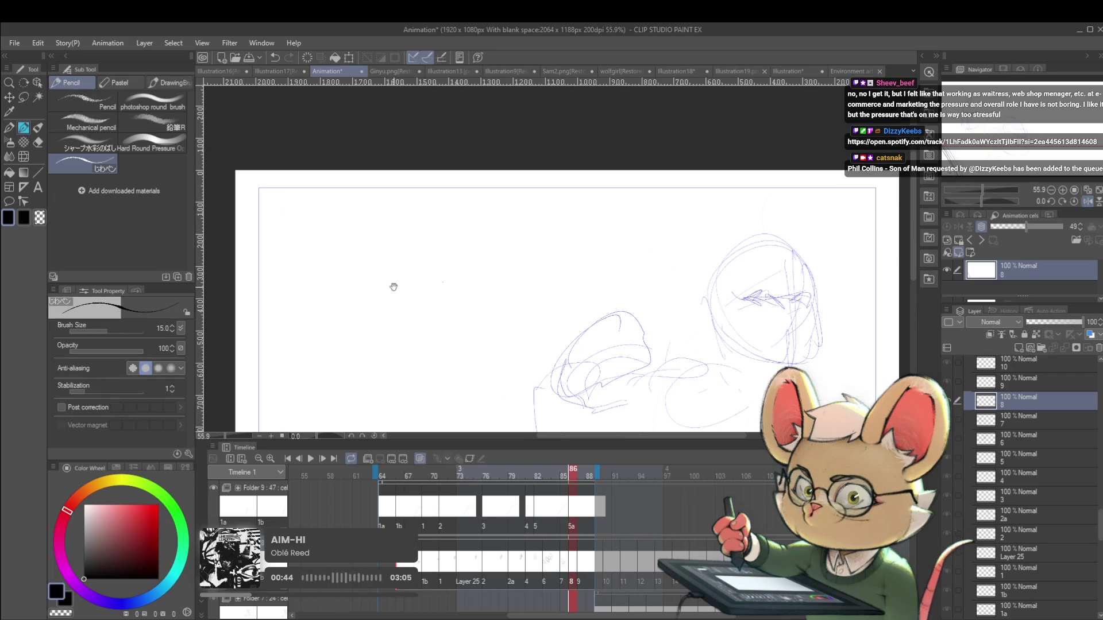
scroll(394, 288, "down", 1)
left_click_drag(406, 241, 477, 227)
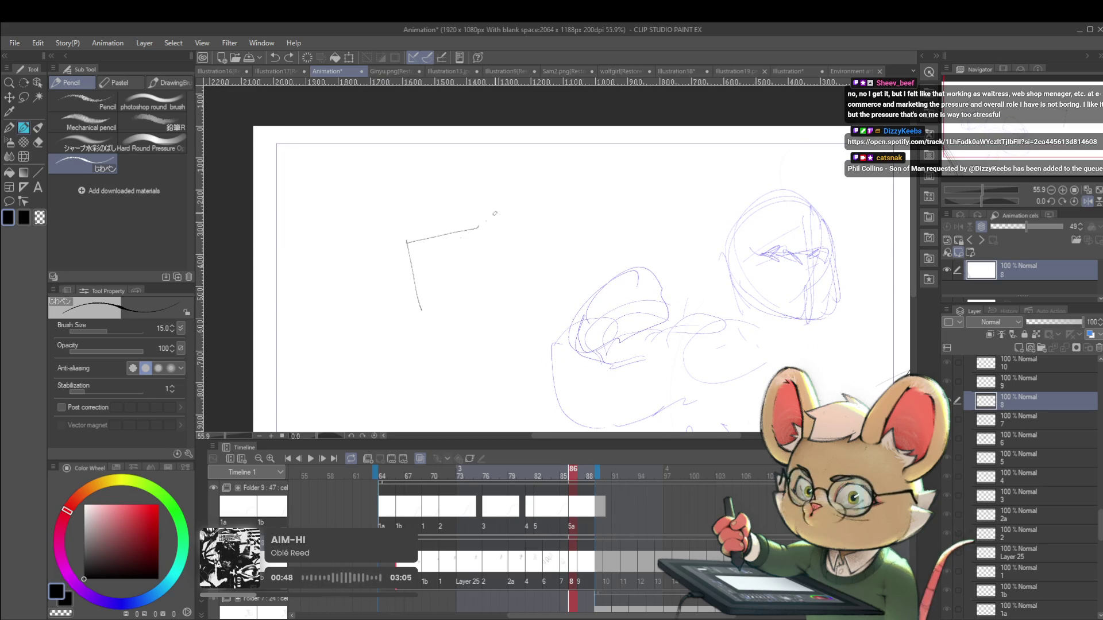
mouse_move(406, 241)
left_mouse_down()
mouse_move(431, 216)
mouse_move(501, 199)
left_mouse_up()
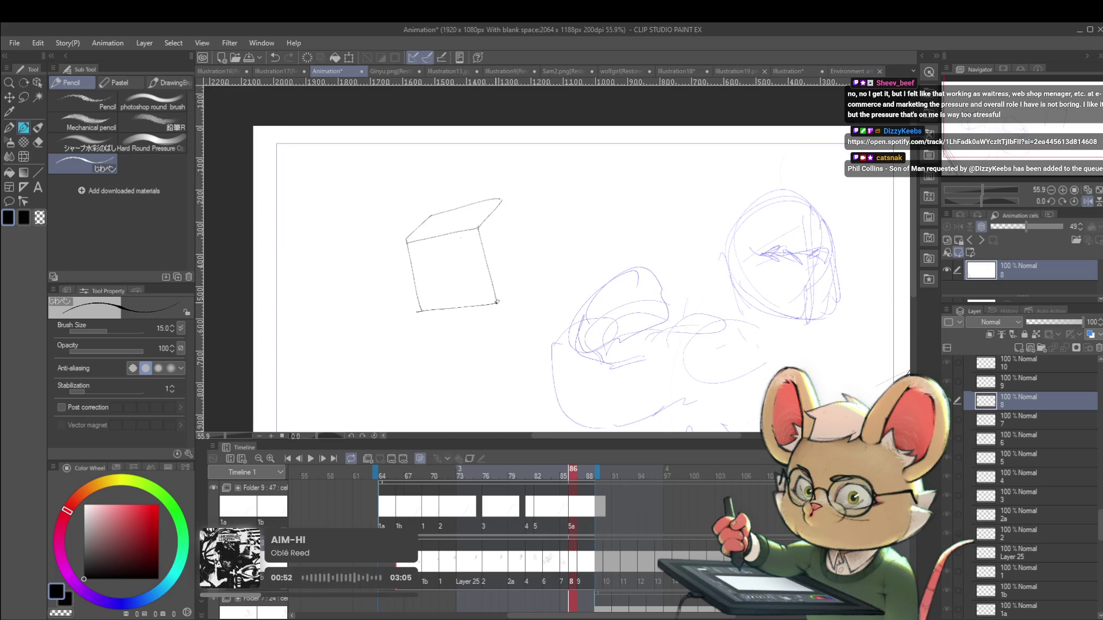
left_click_drag(498, 301, 509, 265)
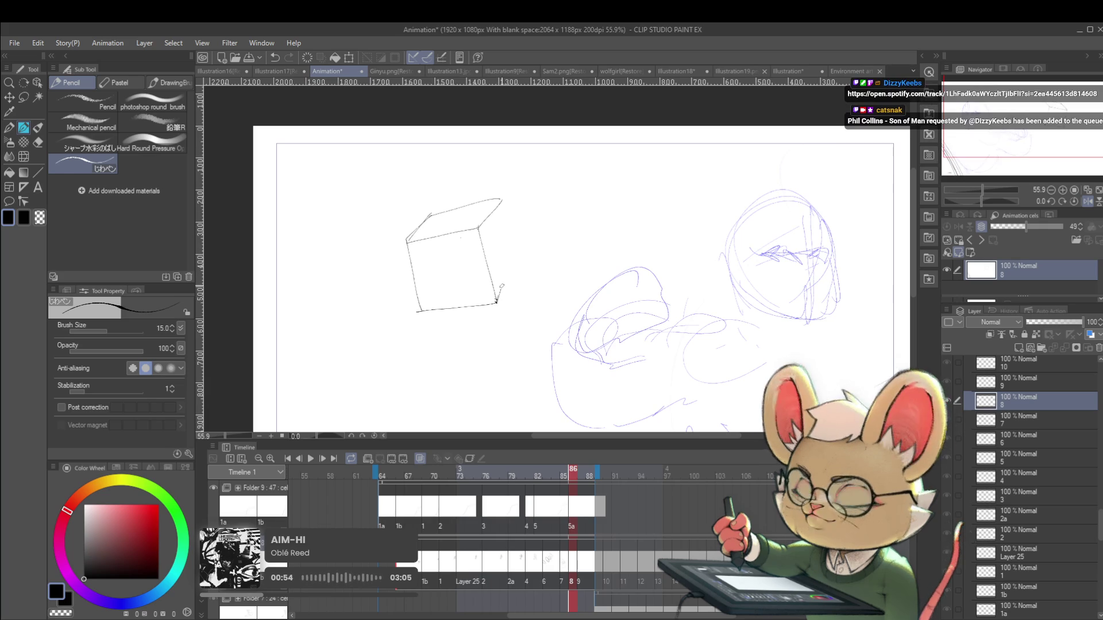
scroll(505, 256, "down", 1)
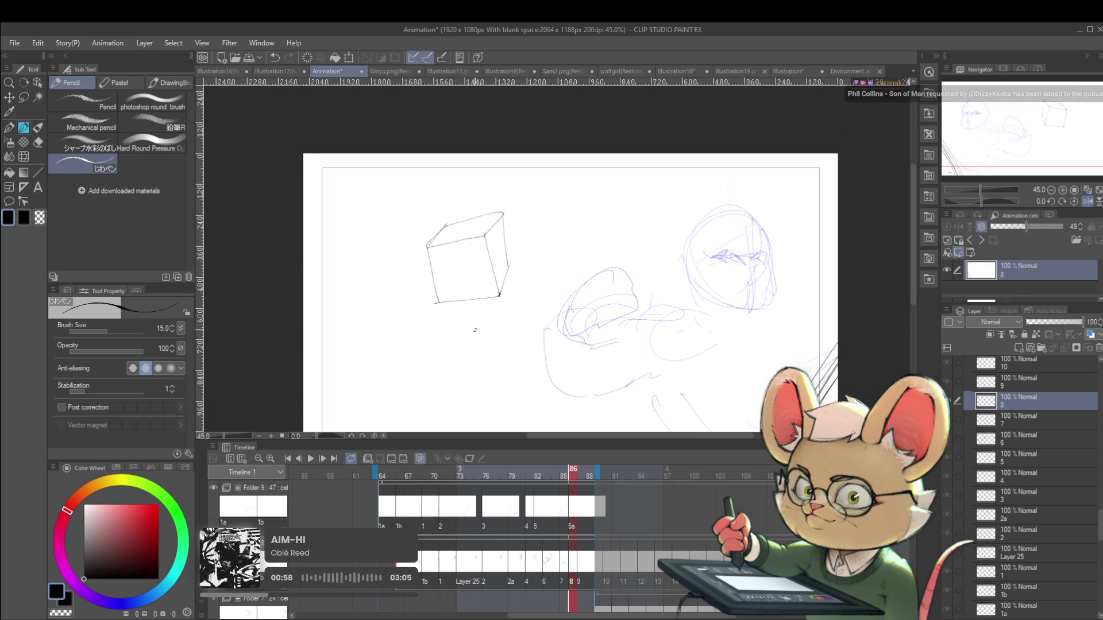
Draw a second box below the cube, then undo the recent box strokes
left_click_drag(470, 369, 485, 309)
left_click_drag(500, 263, 491, 323)
left_click_drag(500, 262, 441, 264)
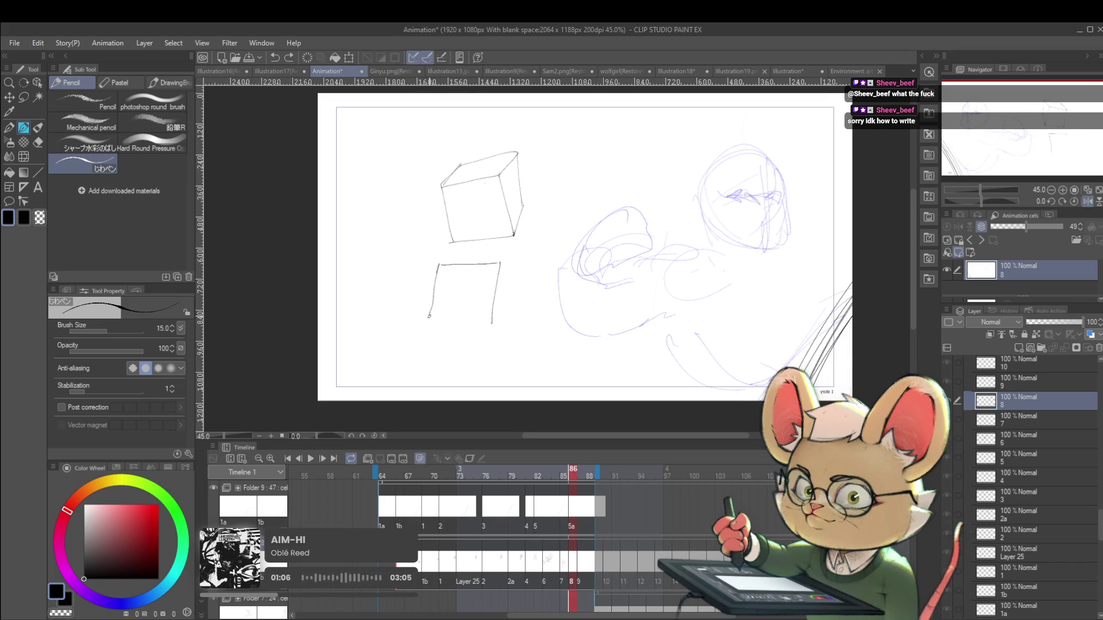
left_click_drag(434, 295, 430, 325)
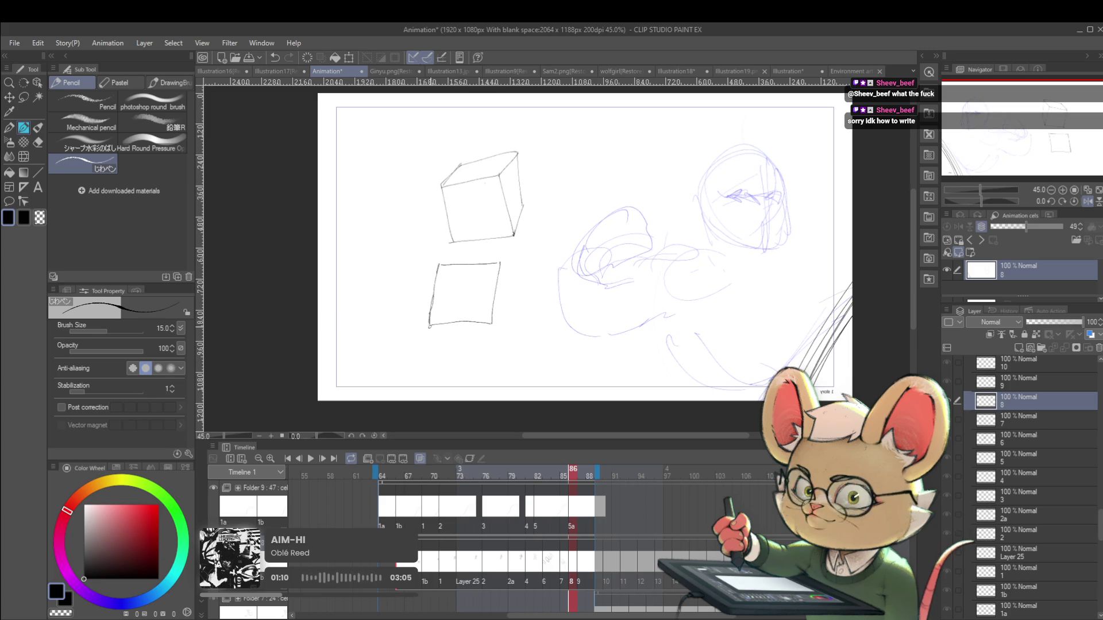
left_click_drag(431, 326, 492, 339)
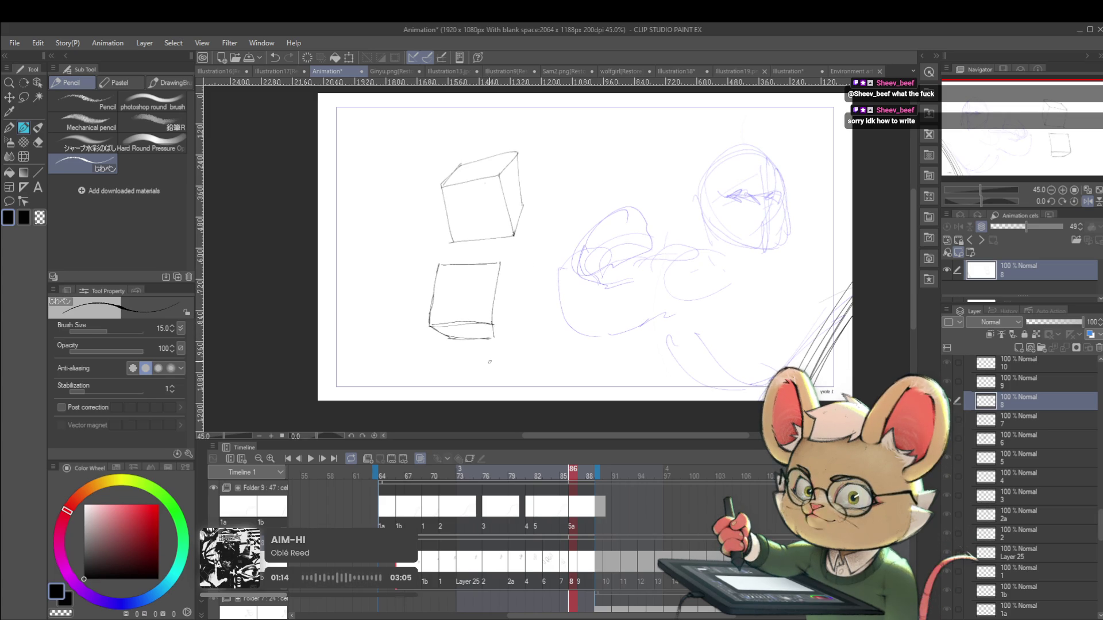
left_click_drag(501, 269, 492, 338)
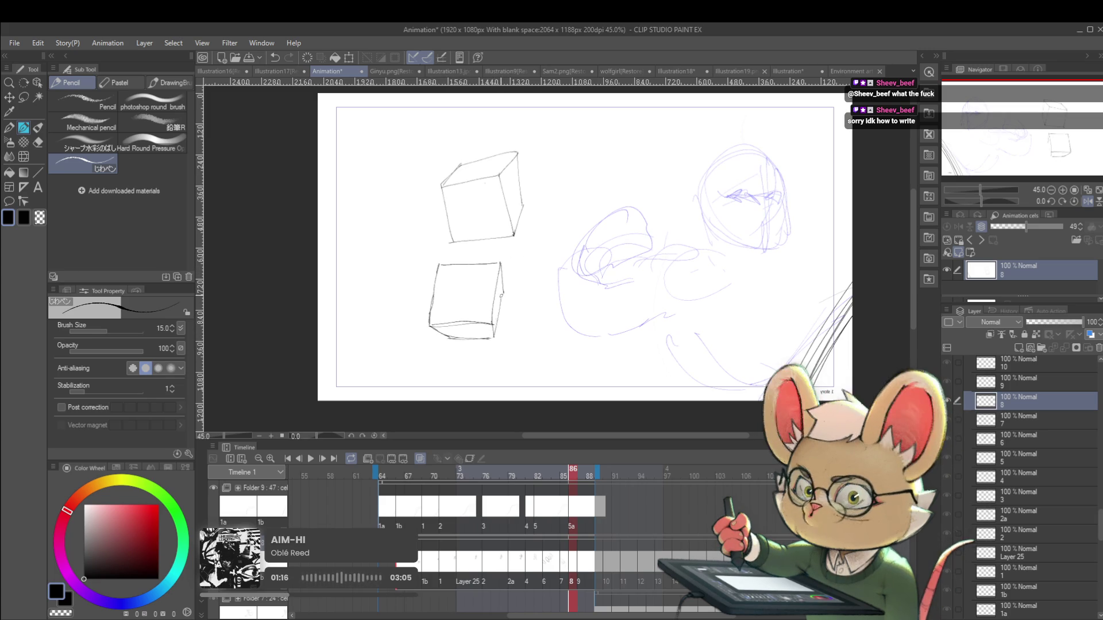
scroll(474, 299, "down", 3)
scroll(541, 295, "up", 1)
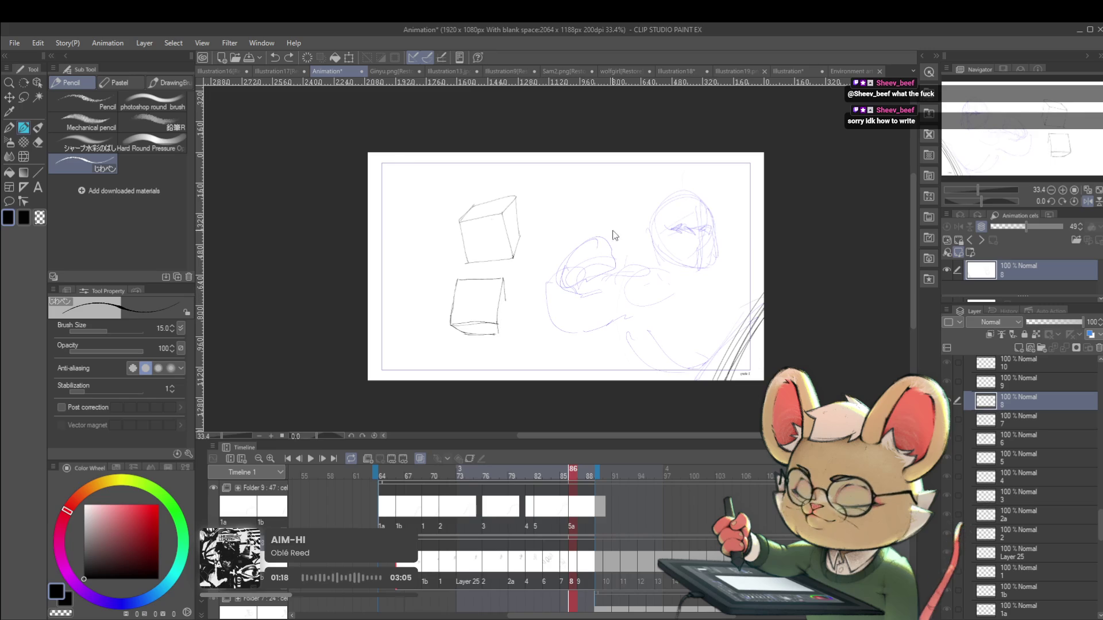
key("ctrl+z")
key("ctrl+z")
key("ctrl+z")
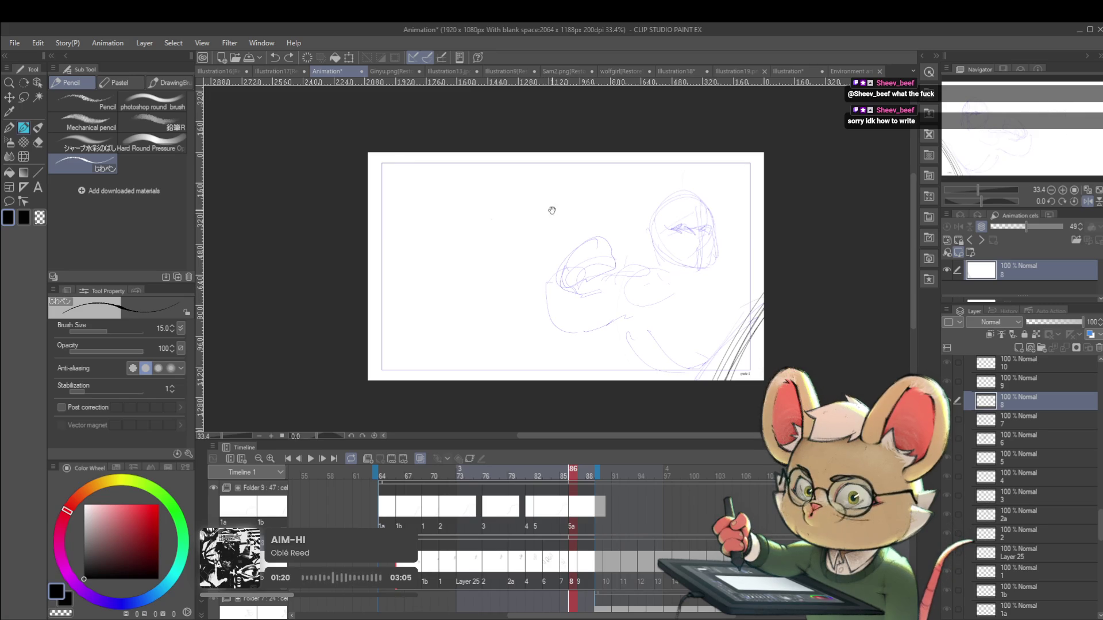
Pencil-sketch a box and a second overlapping cube beside the figure sketch
scroll(483, 325, "up", 3)
mouse_move(483, 309)
left_mouse_down()
mouse_move(497, 296)
mouse_move(500, 332)
mouse_move(521, 303)
left_mouse_up()
key("ctrl+z")
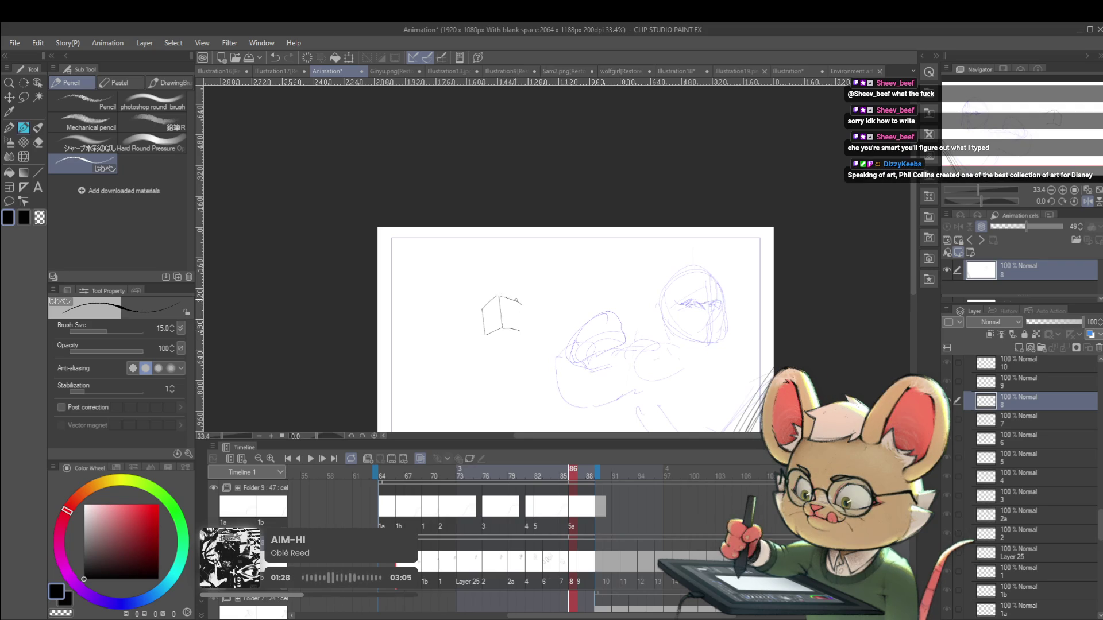
left_click_drag(504, 338, 521, 329)
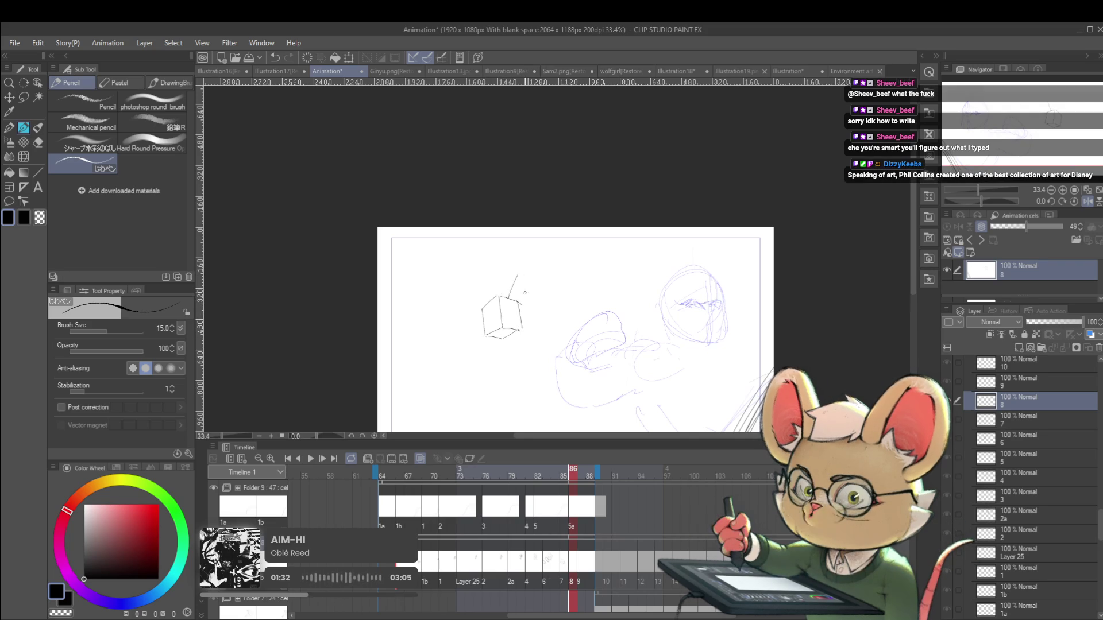
mouse_move(520, 301)
left_mouse_down()
mouse_move(536, 308)
mouse_move(531, 321)
mouse_move(547, 281)
left_mouse_up()
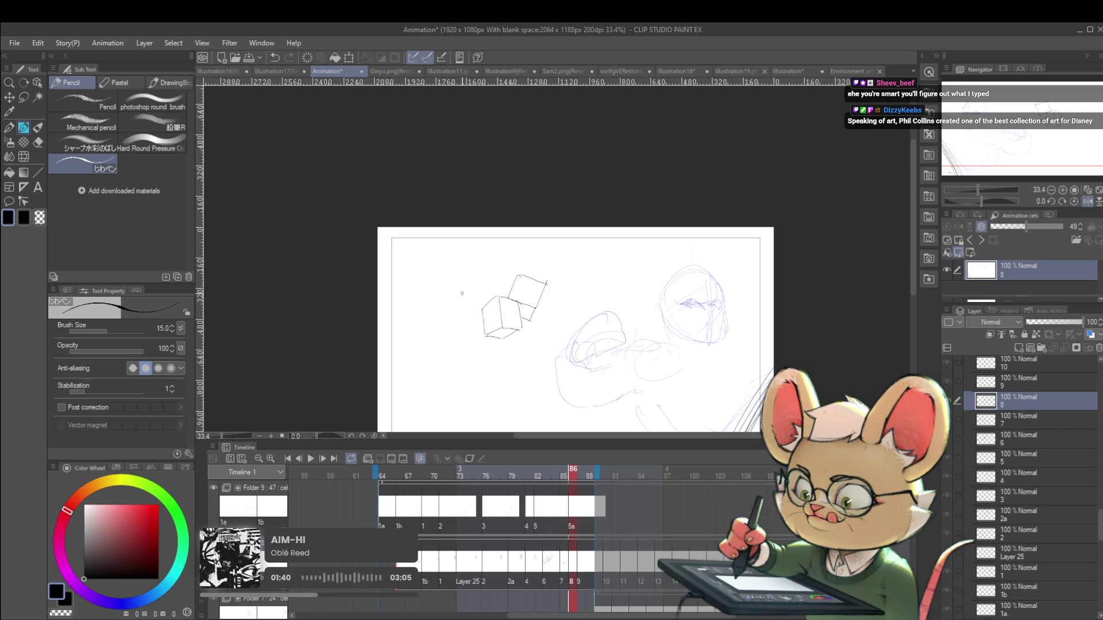
left_click_drag(460, 299, 481, 308)
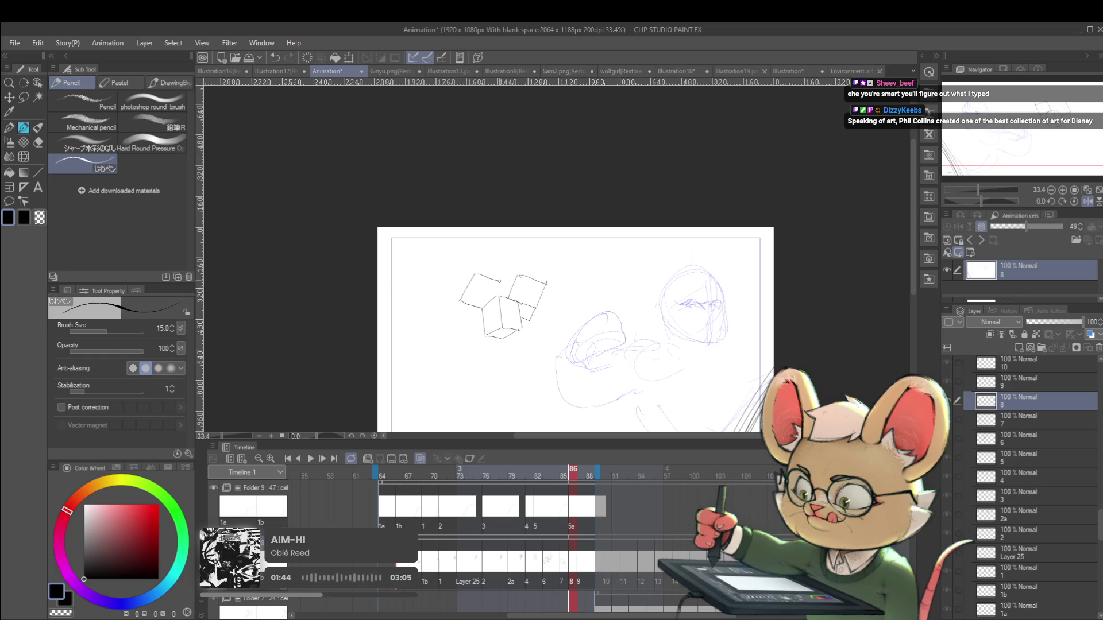
mouse_move(476, 273)
left_mouse_down()
mouse_move(473, 263)
mouse_move(499, 279)
mouse_move(457, 286)
mouse_move(463, 351)
left_mouse_up()
Add a cube to the left and another below the cluster
scroll(488, 287, "down", 1)
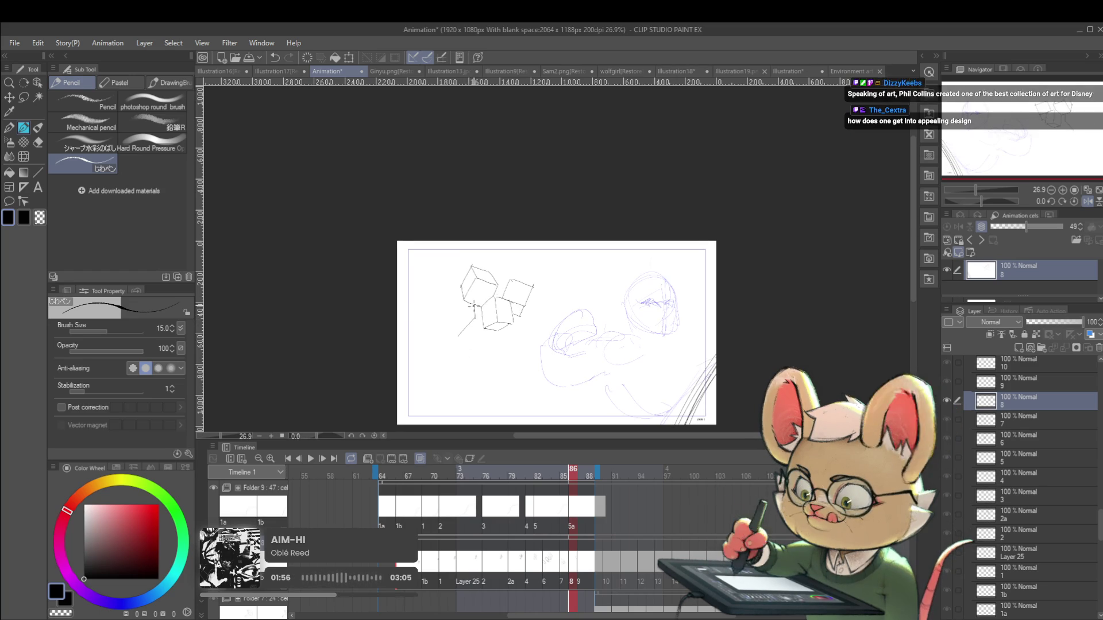
left_click_drag(457, 336, 455, 318)
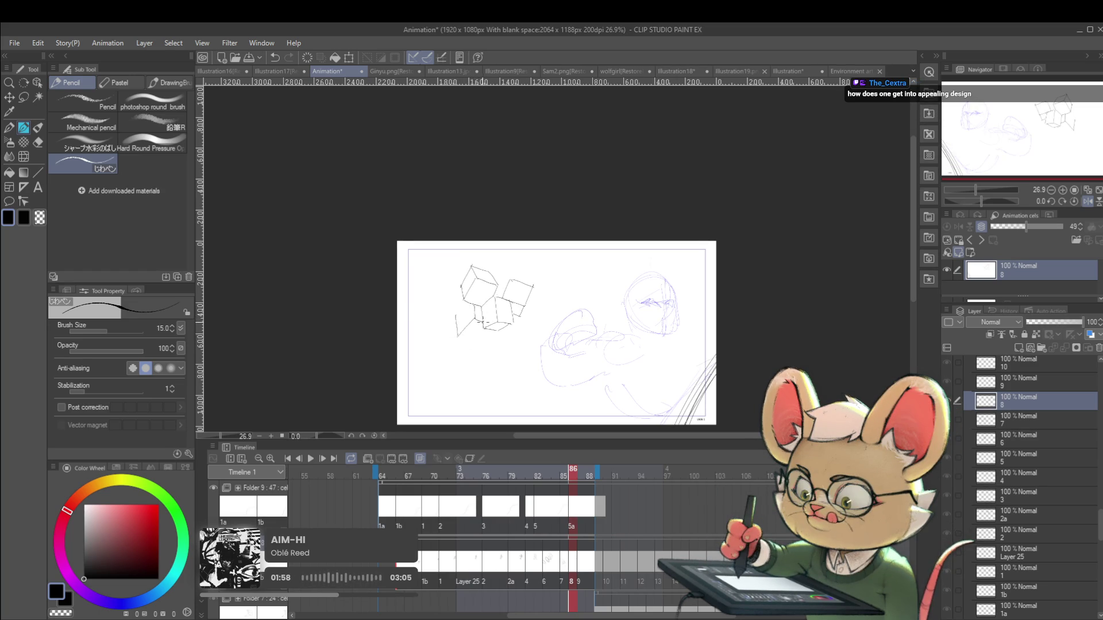
left_click_drag(458, 341, 500, 373)
scroll(516, 324, "down", 1)
scroll(493, 364, "up", 2)
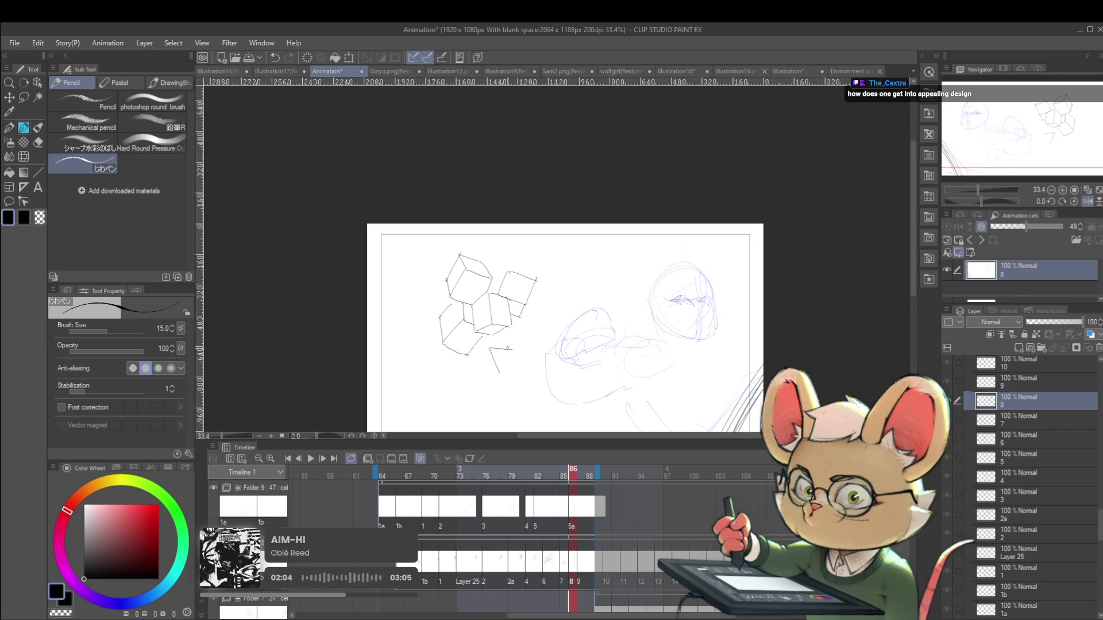
left_click_drag(479, 372, 486, 391)
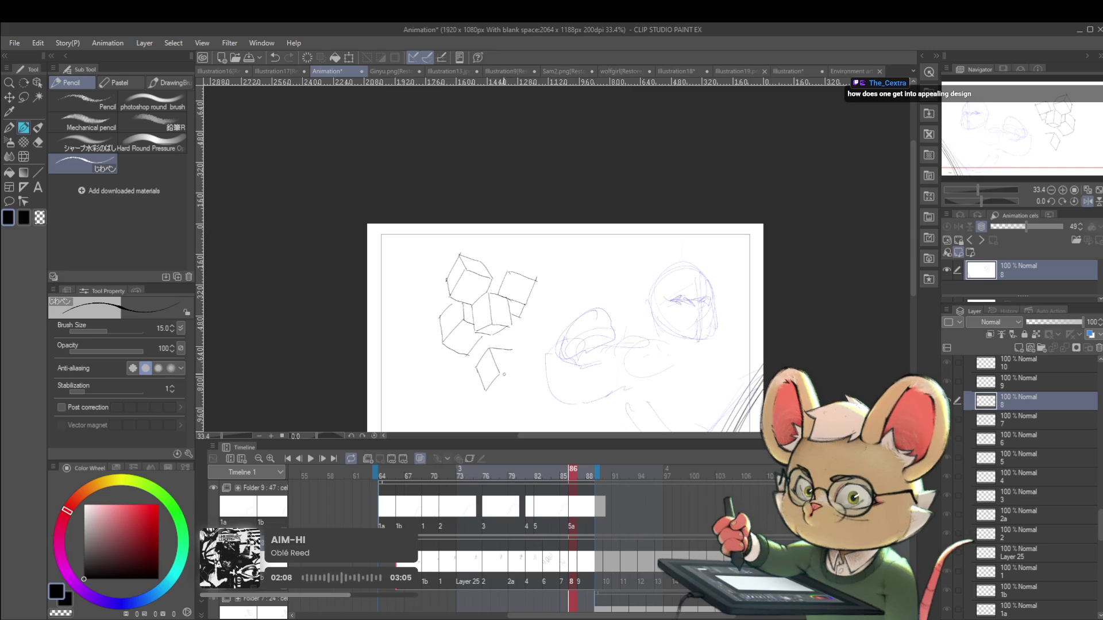
mouse_move(512, 349)
left_mouse_down()
mouse_move(520, 372)
mouse_move(509, 394)
left_mouse_up()
mouse_move(564, 326)
left_mouse_down()
mouse_move(540, 362)
mouse_move(530, 359)
mouse_move(570, 328)
mouse_move(567, 343)
mouse_move(585, 344)
left_mouse_up()
Turn the small circle into a tilted cylinder
scroll(615, 331, "up", 1)
mouse_move(612, 327)
left_mouse_down()
mouse_move(625, 312)
mouse_move(636, 319)
left_mouse_up()
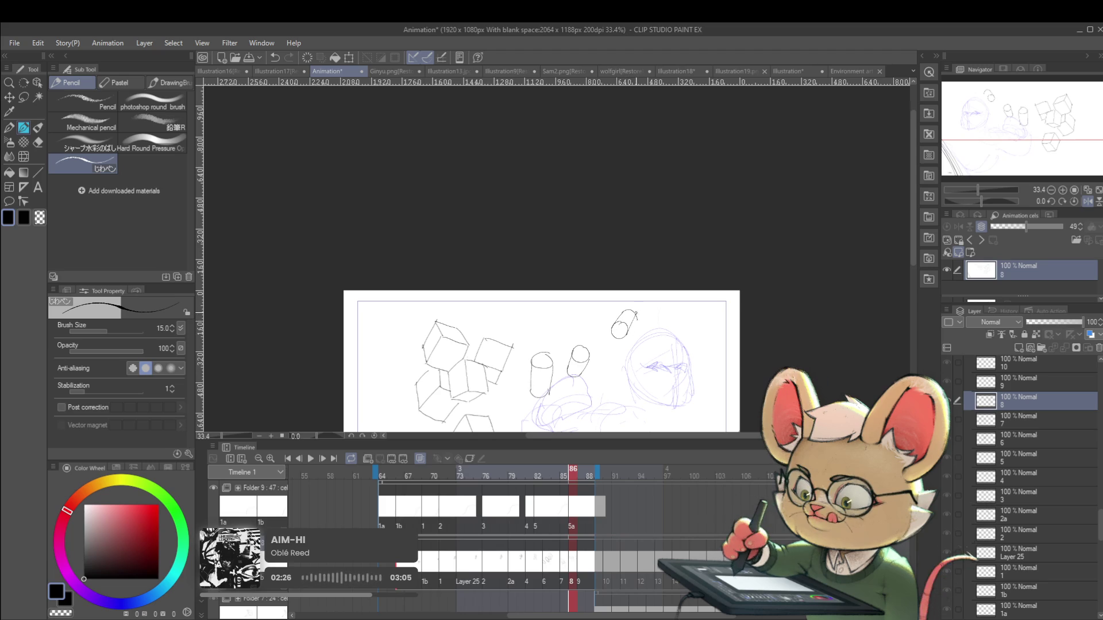
scroll(643, 317, "down", 2)
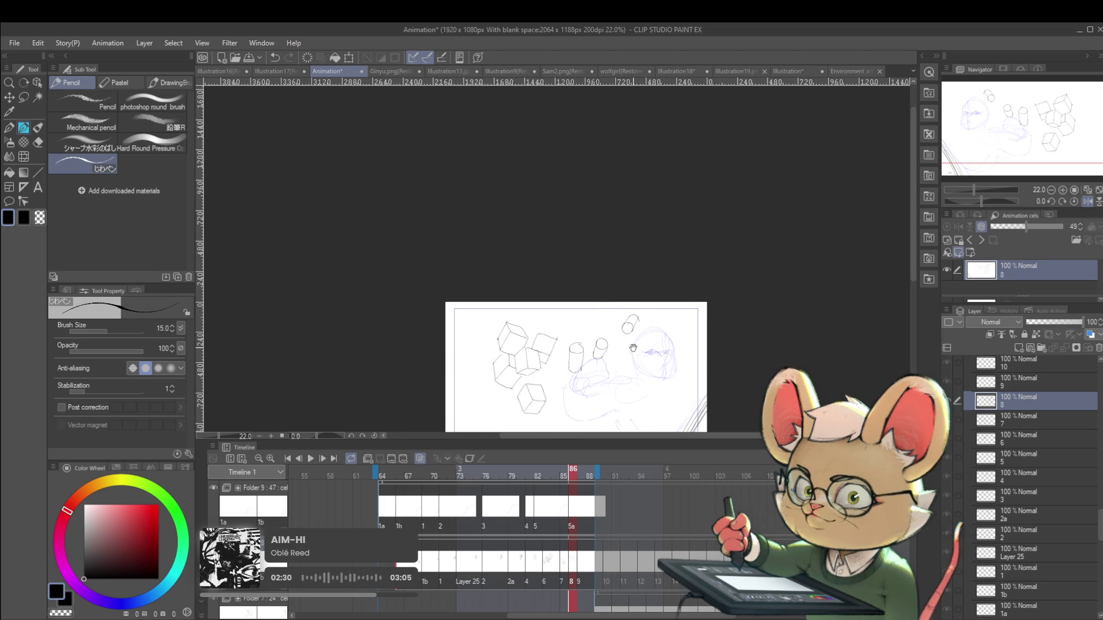
left_click_drag(633, 343, 650, 352)
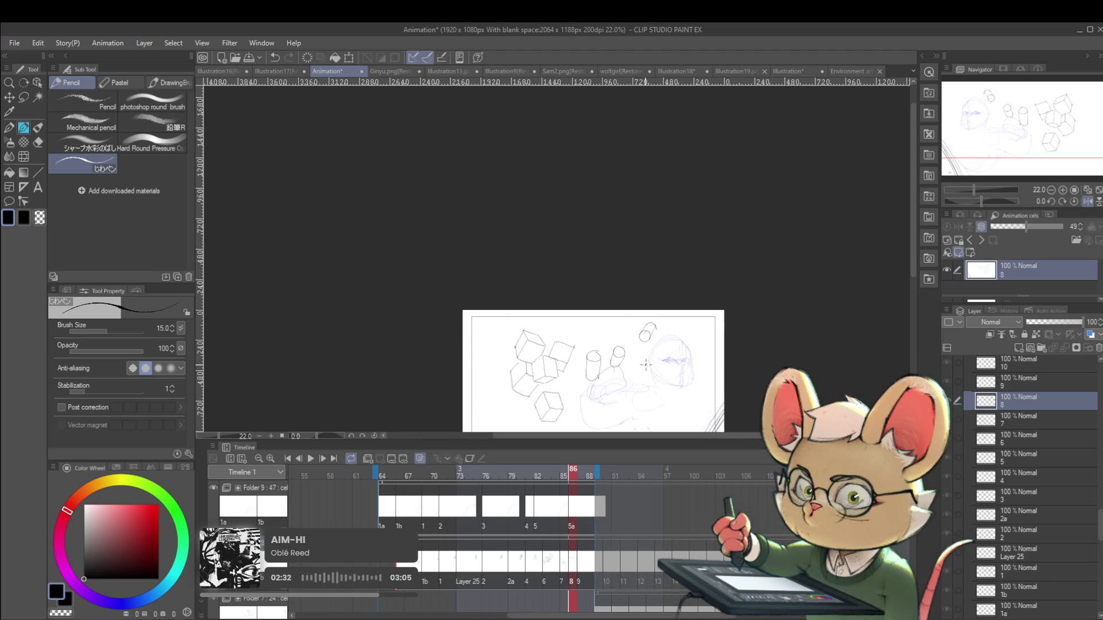
Undo the cylinder and cube strokes, then play the animation to review the cels
key("ctrl+z")
key("ctrl+z")
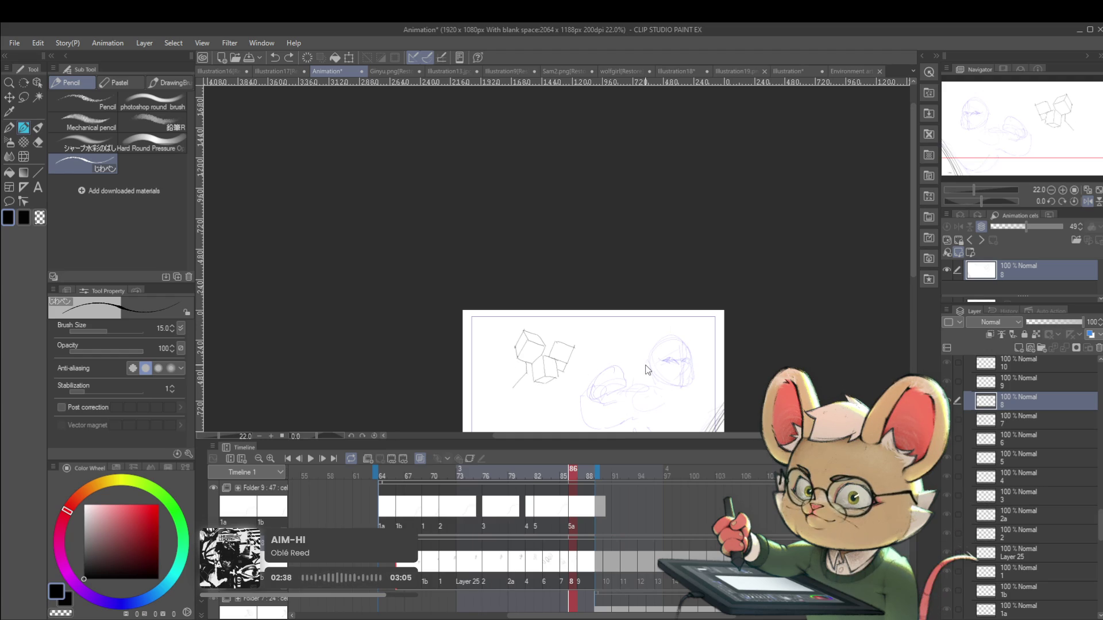
key("ctrl+z")
key("ctrl+z")
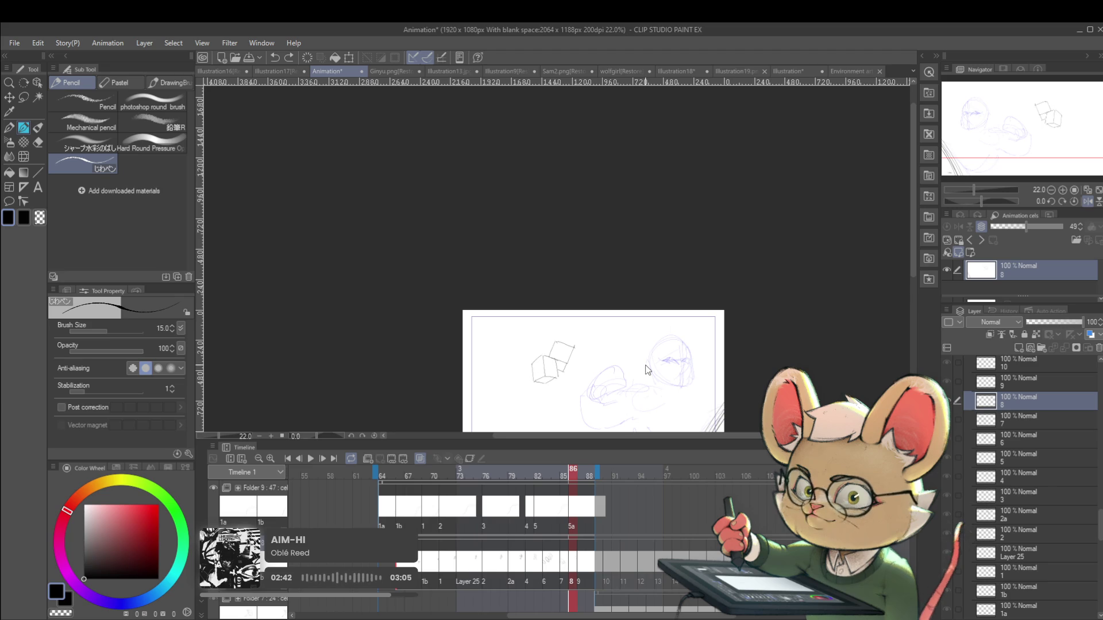
key("ctrl+z")
key("ctrl+z")
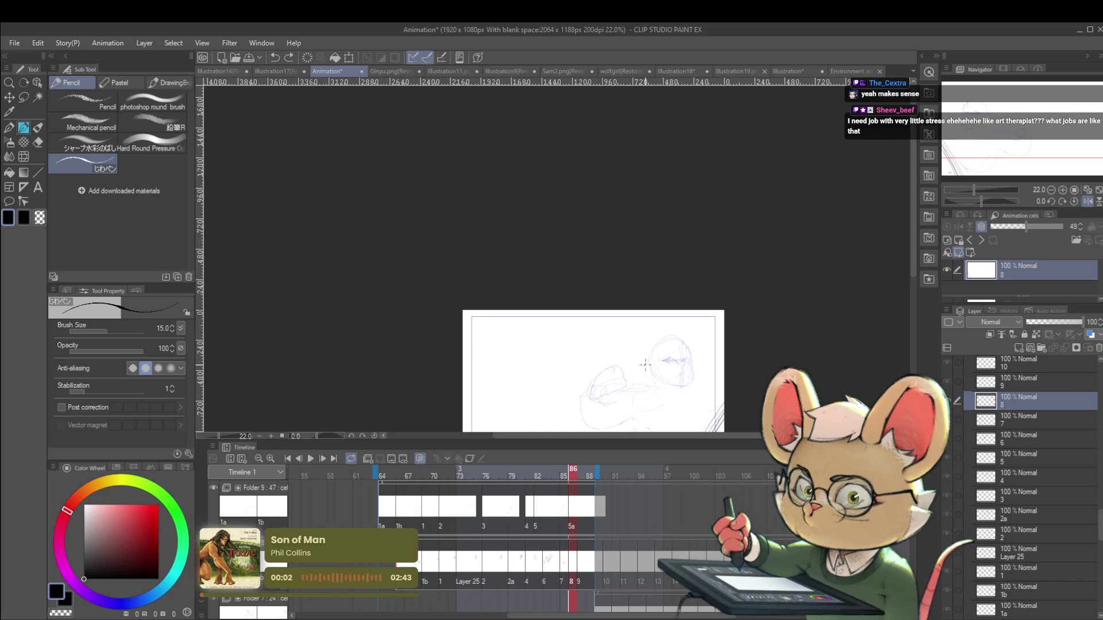
scroll(520, 338, "up", 2)
left_click_drag(628, 335, 584, 216)
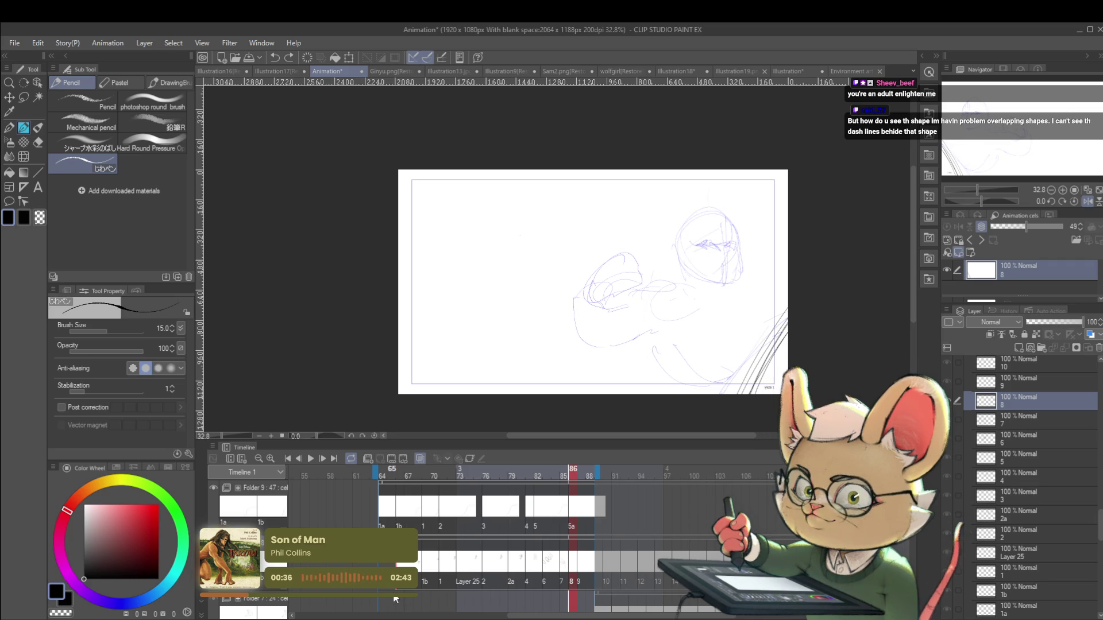
left_click_drag(599, 312, 587, 330)
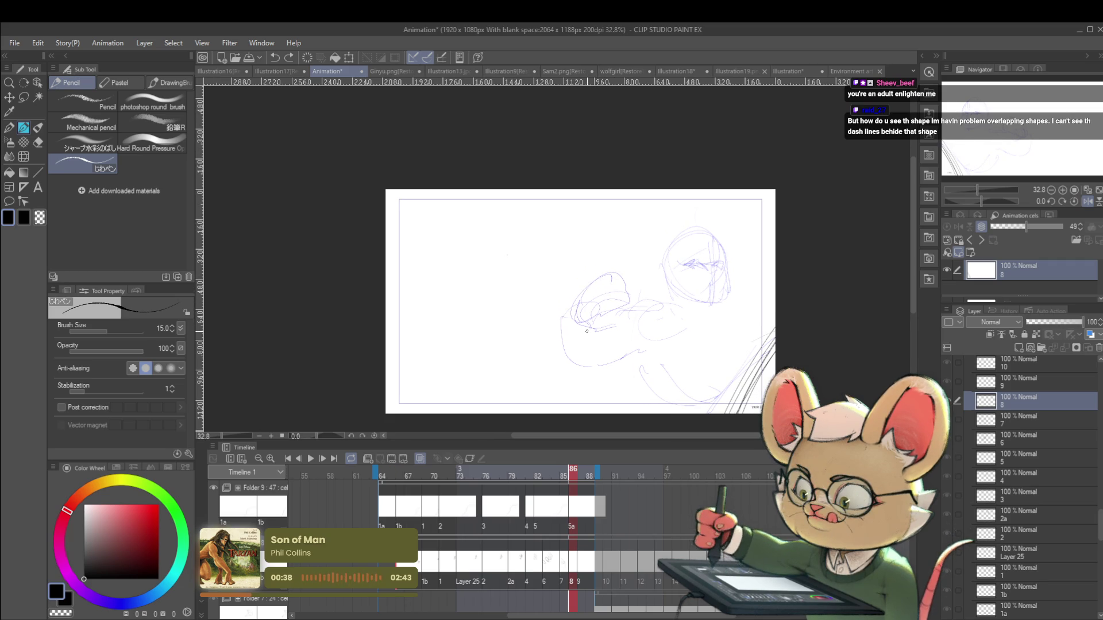
left_click(309, 458)
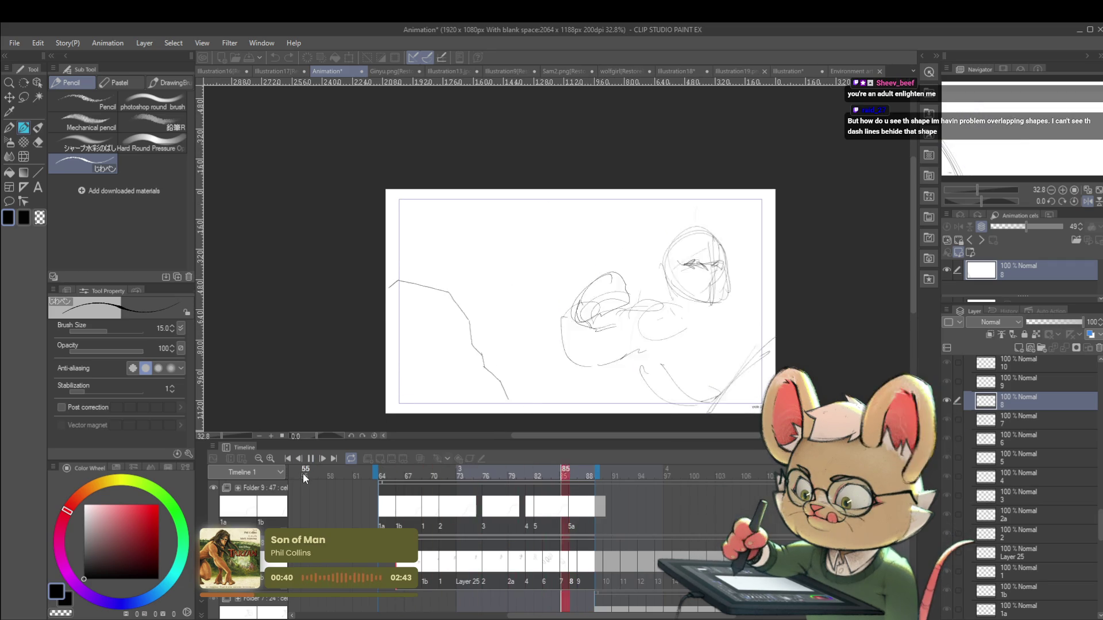
Stop playback, enable onion skin, and step forward two cels on layer 1
left_click(310, 459)
left_click(420, 459)
left_click(577, 556)
key("Right")
key("Right")
key("Right")
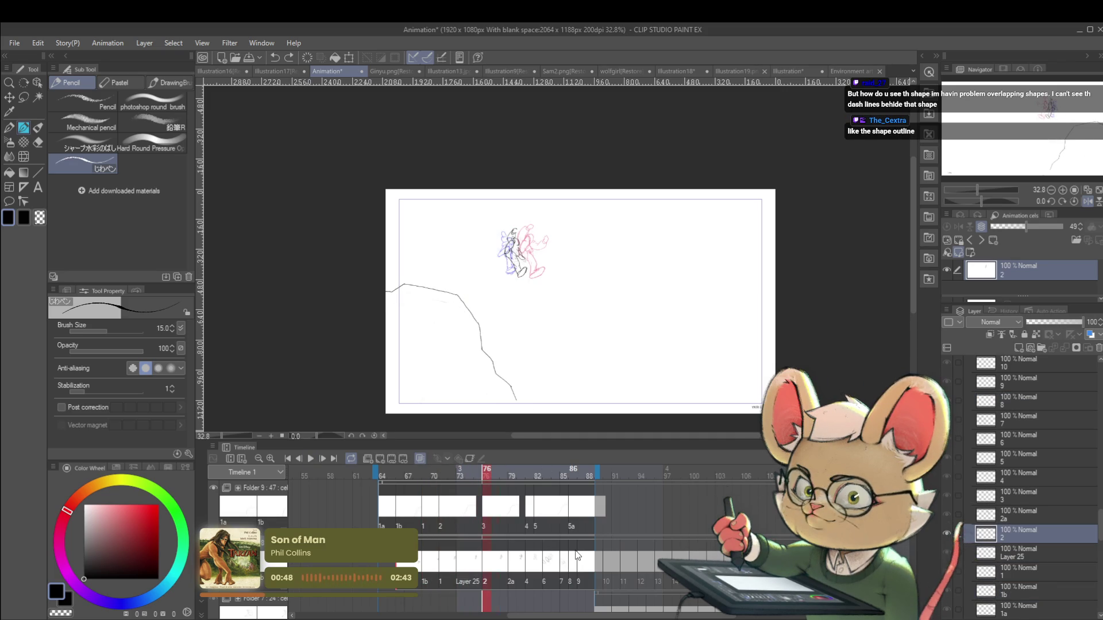
key("Right")
key("Right")
key("Right")
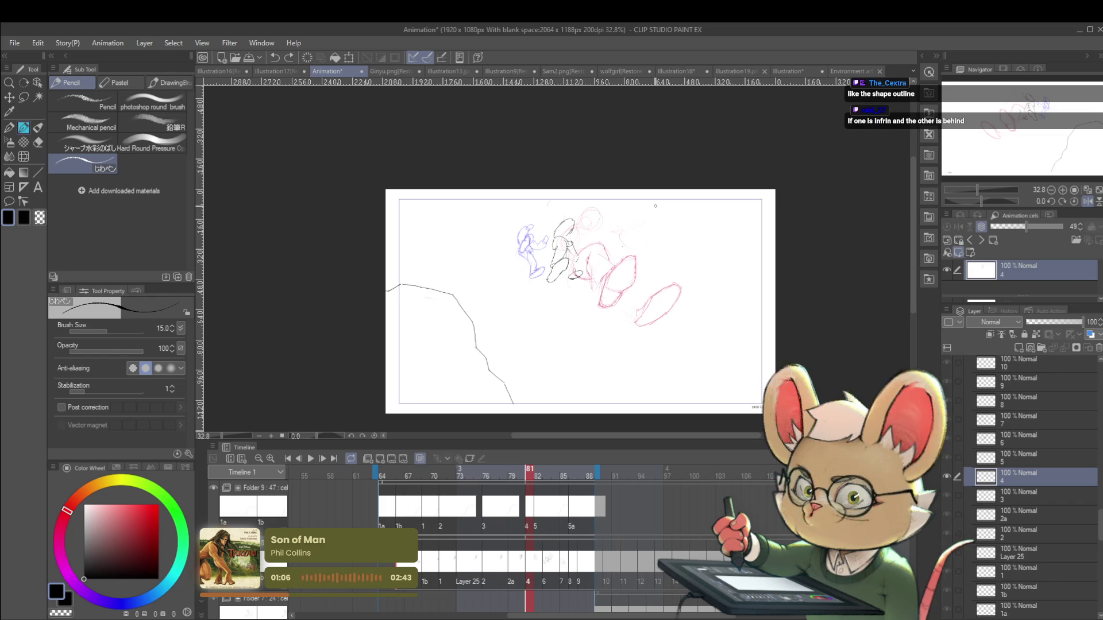
Sketch a short pencil curve below the figures, rising to the right
scroll(607, 343, "up", 1)
scroll(630, 312, "up", 1)
mouse_move(584, 370)
left_mouse_down()
mouse_move(609, 343)
mouse_move(633, 342)
left_mouse_up()
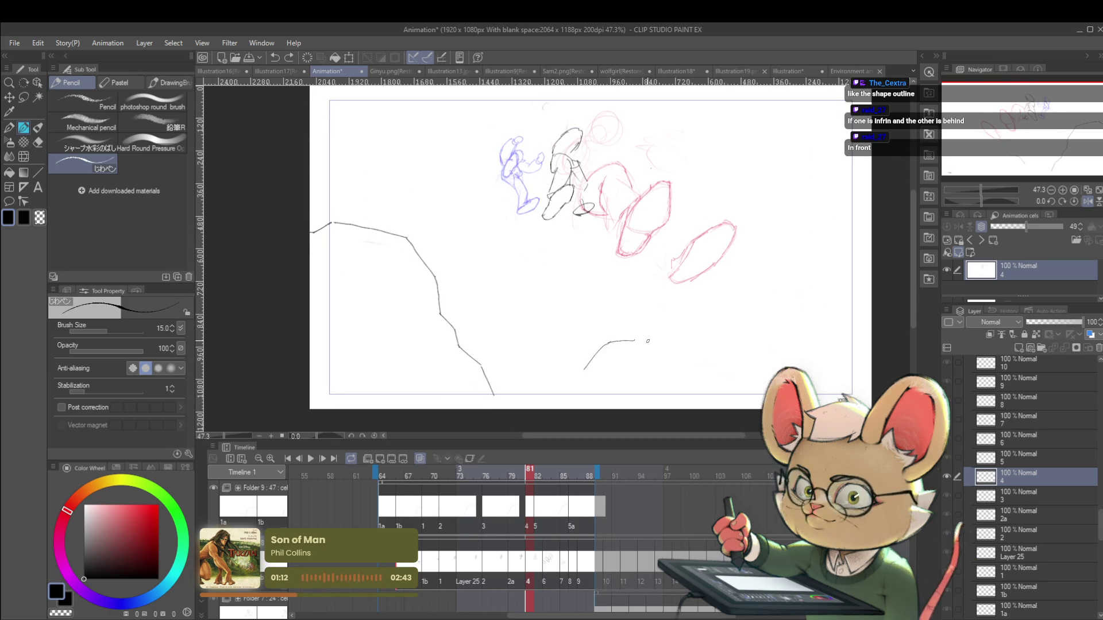
left_click_drag(634, 341, 653, 327)
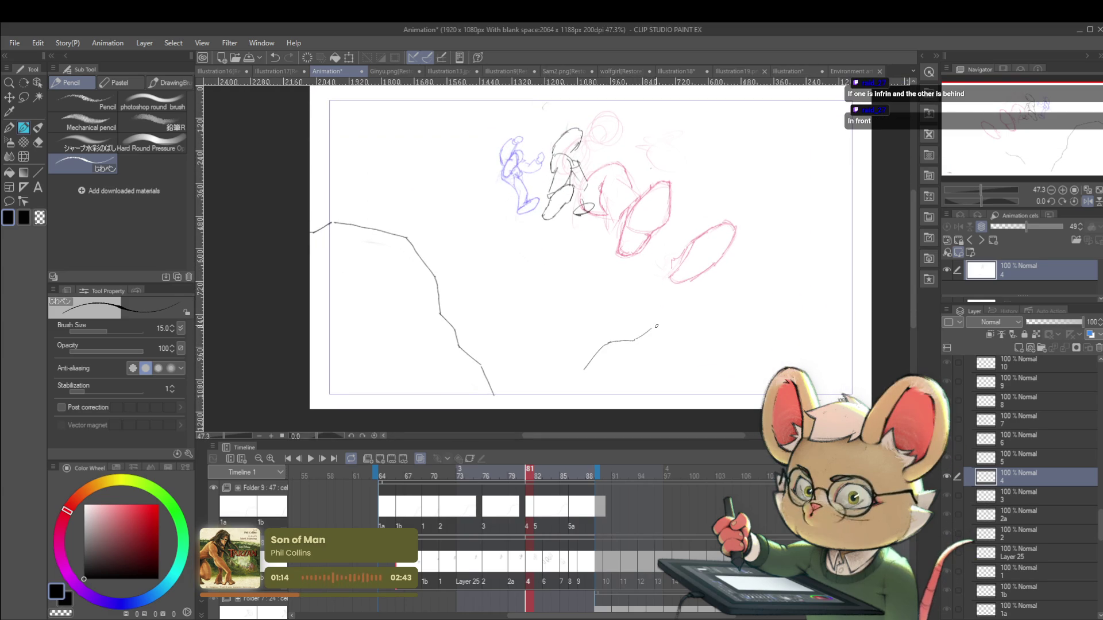
Undo the short pencil curve below the figures
key("ctrl+z")
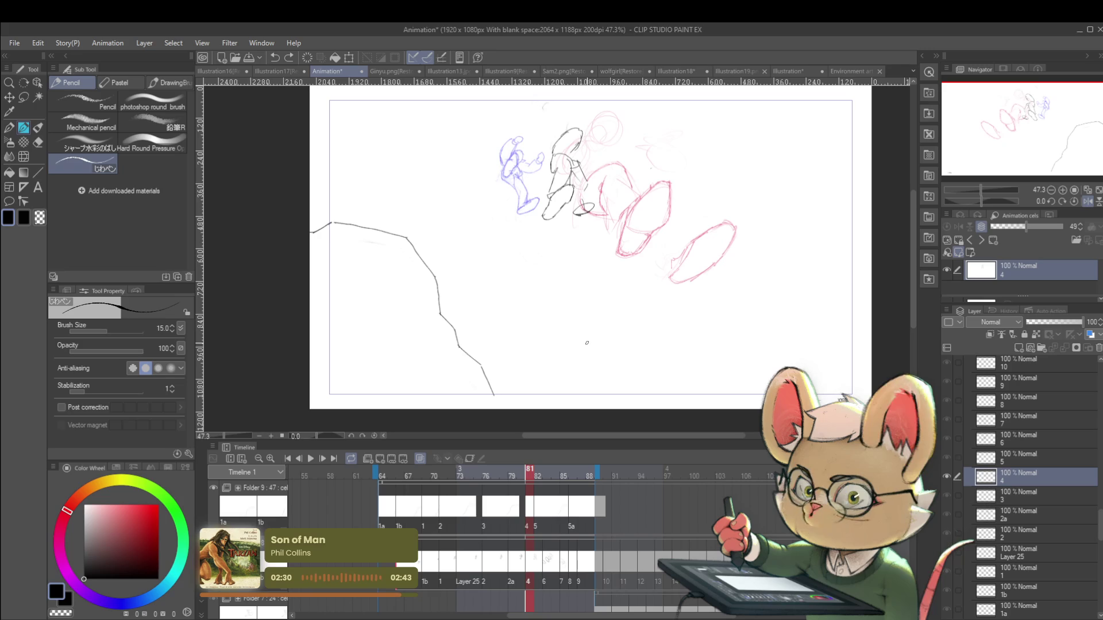
scroll(617, 313, "up", 1)
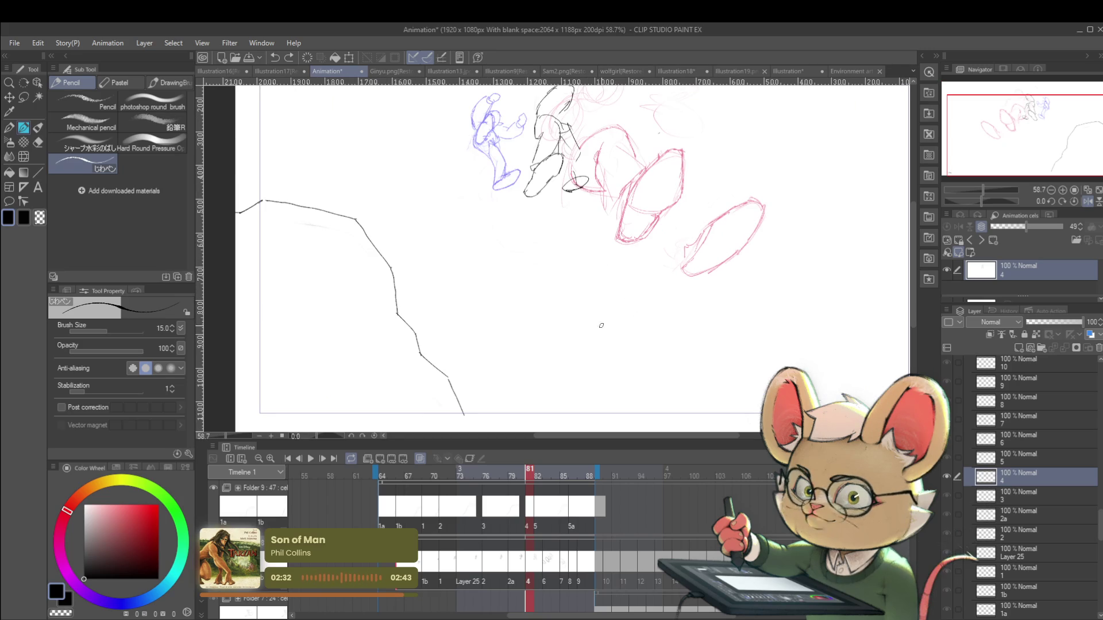
Draw the first cube's lower, left and bottom edges, redrawing an overlong stroke
left_click_drag(575, 354, 618, 397)
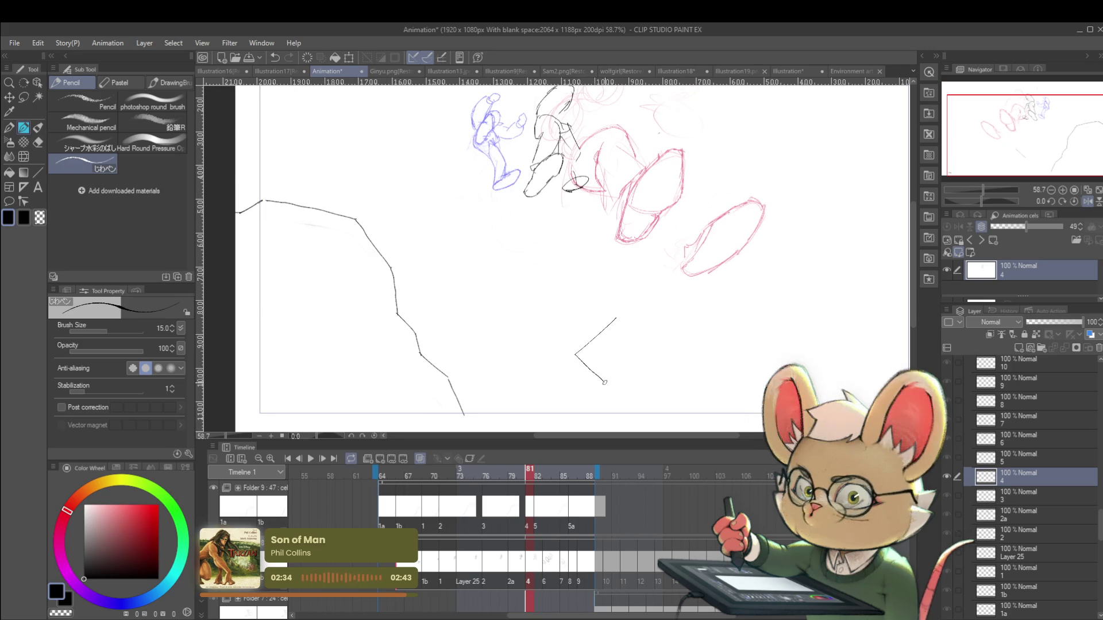
key("ctrl+z")
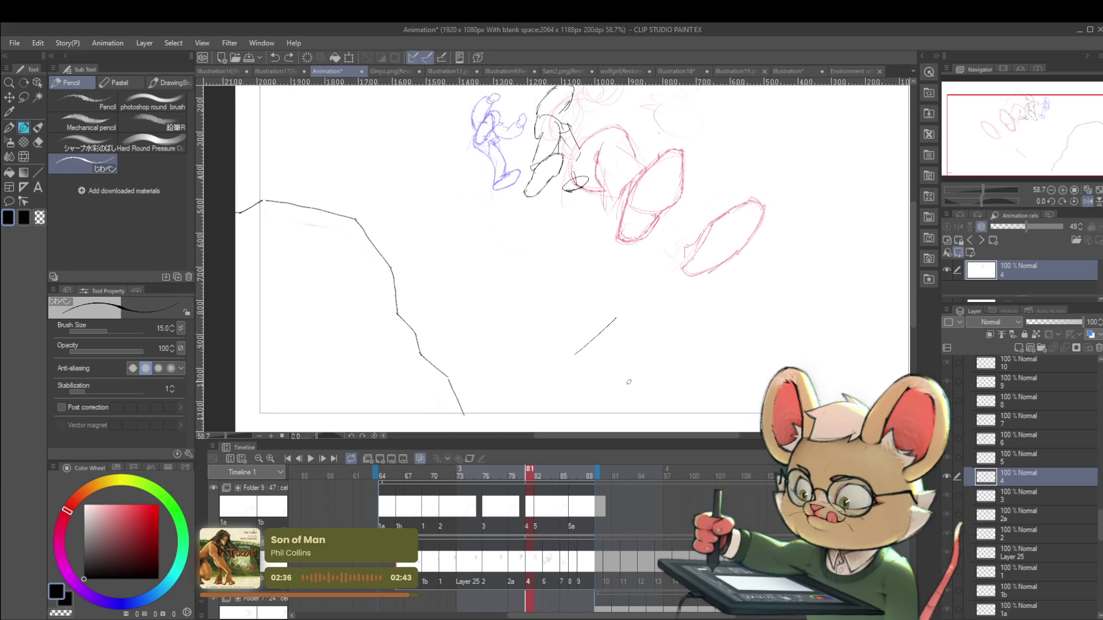
mouse_move(575, 358)
left_mouse_down()
mouse_move(612, 392)
mouse_move(660, 354)
left_mouse_up()
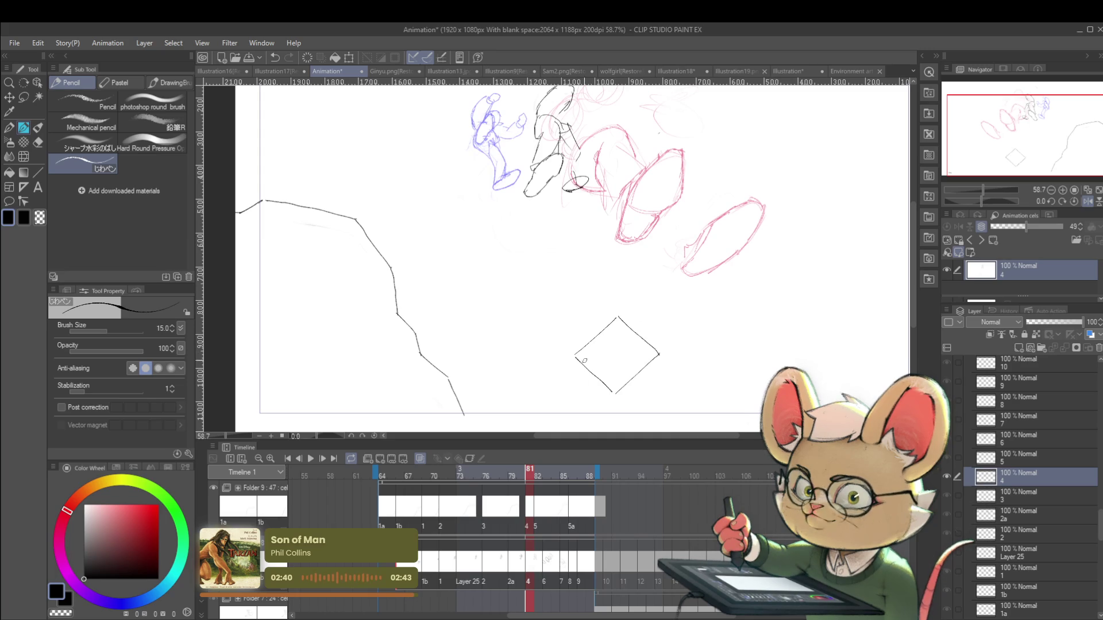
mouse_move(574, 358)
left_mouse_down()
mouse_move(580, 397)
mouse_move(615, 425)
mouse_move(649, 390)
left_mouse_up()
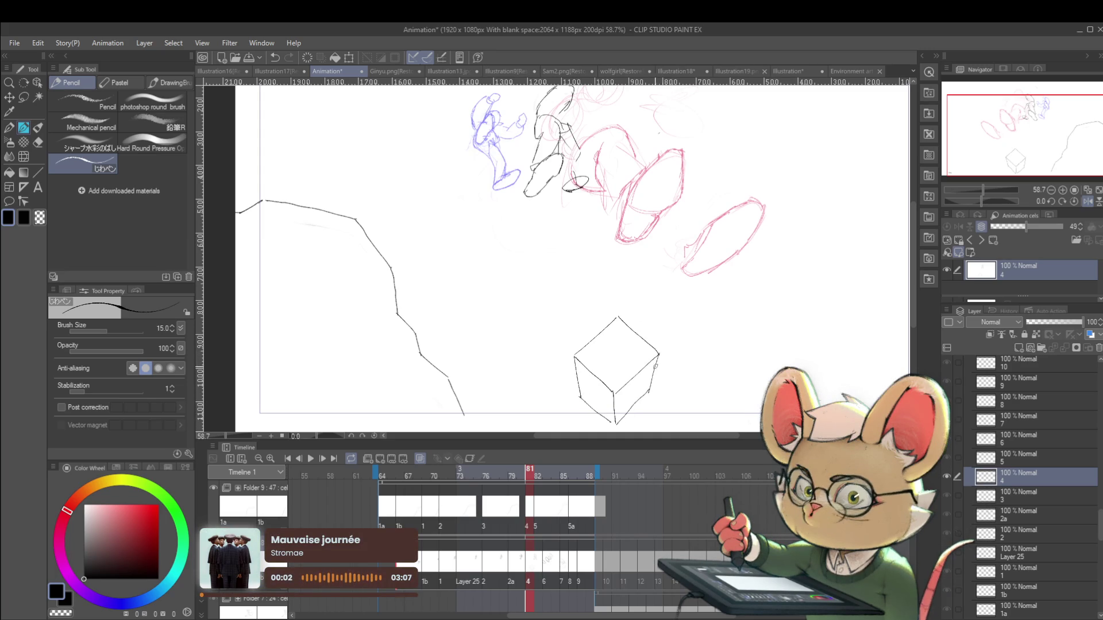
left_click_drag(661, 297, 667, 293)
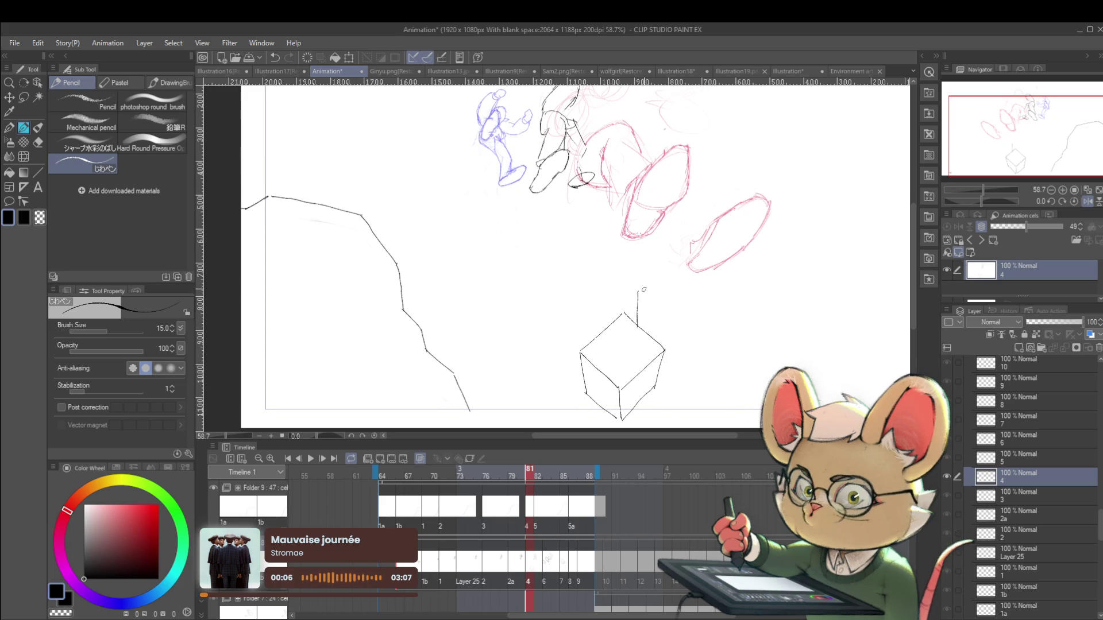
Draw a second cube up and right of the first, then zoom out to check
mouse_move(639, 291)
left_mouse_down()
mouse_move(670, 274)
mouse_move(672, 318)
left_mouse_up()
key("ctrl+z")
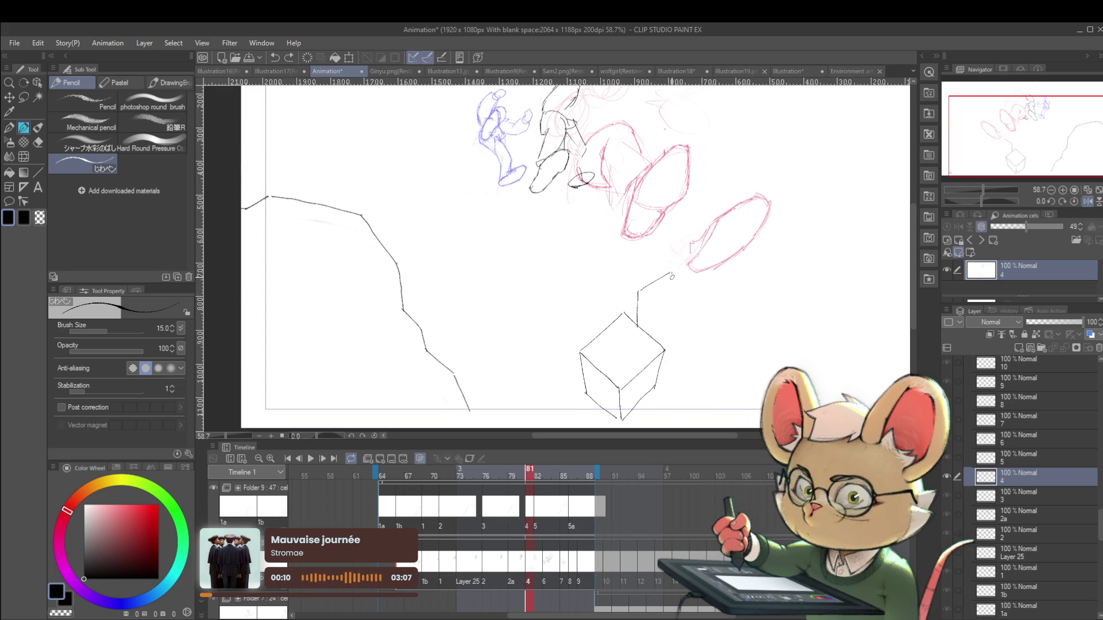
mouse_move(639, 330)
left_mouse_down()
mouse_move(673, 320)
mouse_move(696, 337)
left_mouse_up()
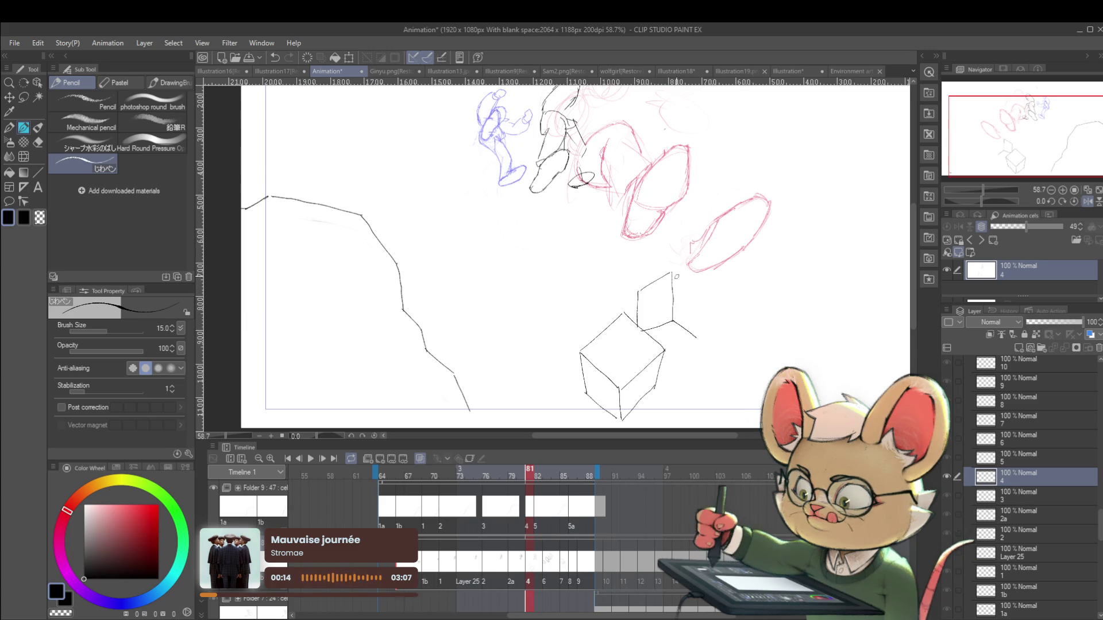
left_click_drag(674, 274, 700, 298)
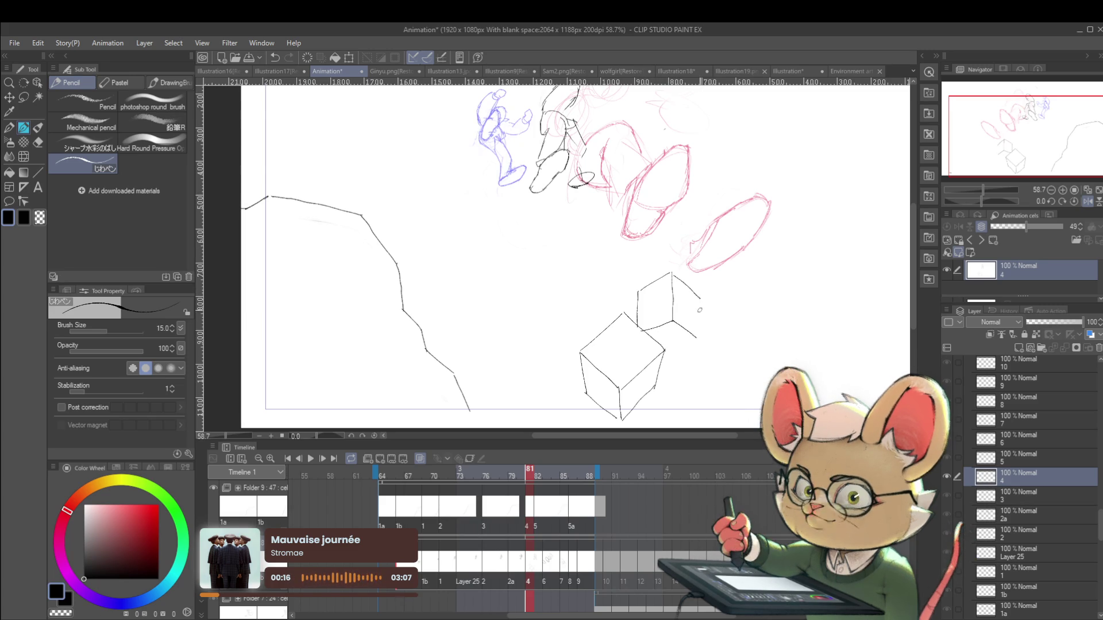
left_click_drag(697, 338, 671, 344)
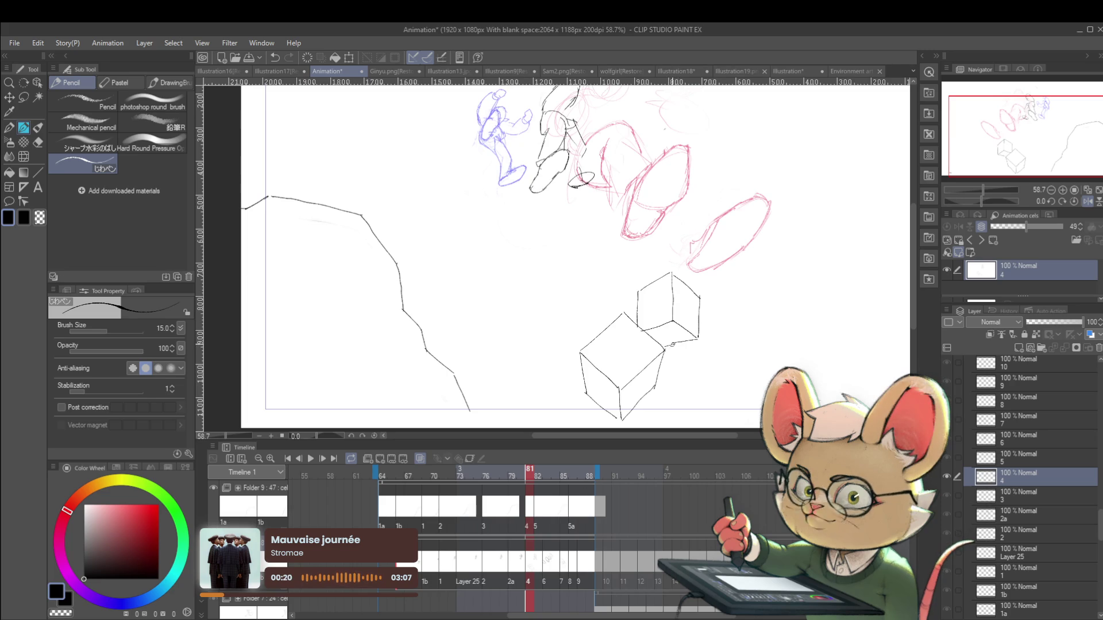
scroll(661, 345, "down", 3)
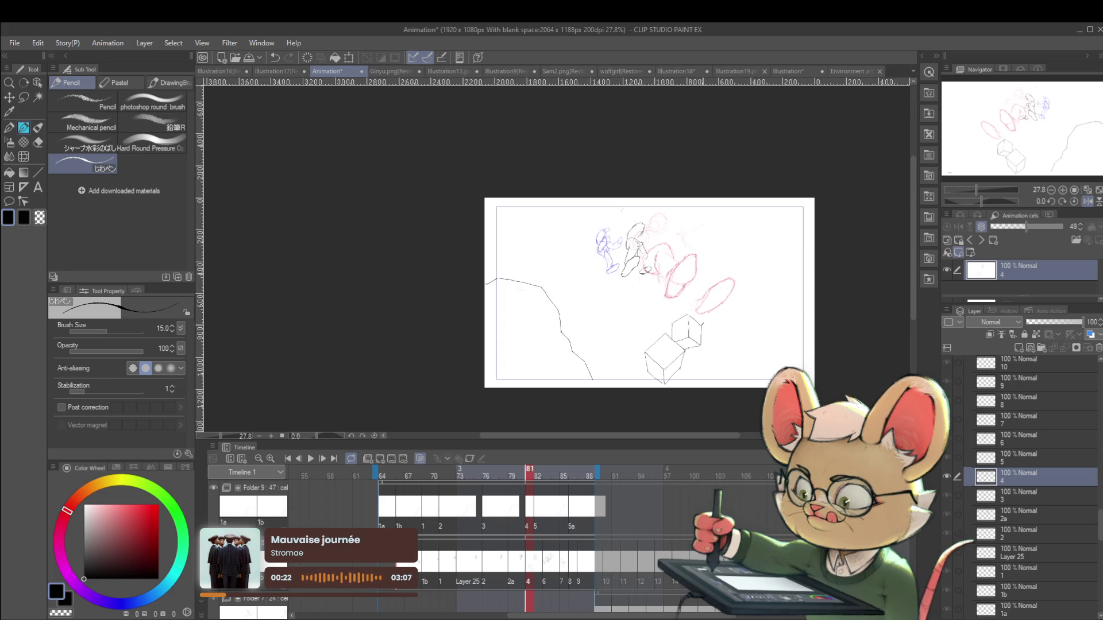
Sketch edges for a new box left of the cubes, undoing several false starts
scroll(673, 352, "up", 2)
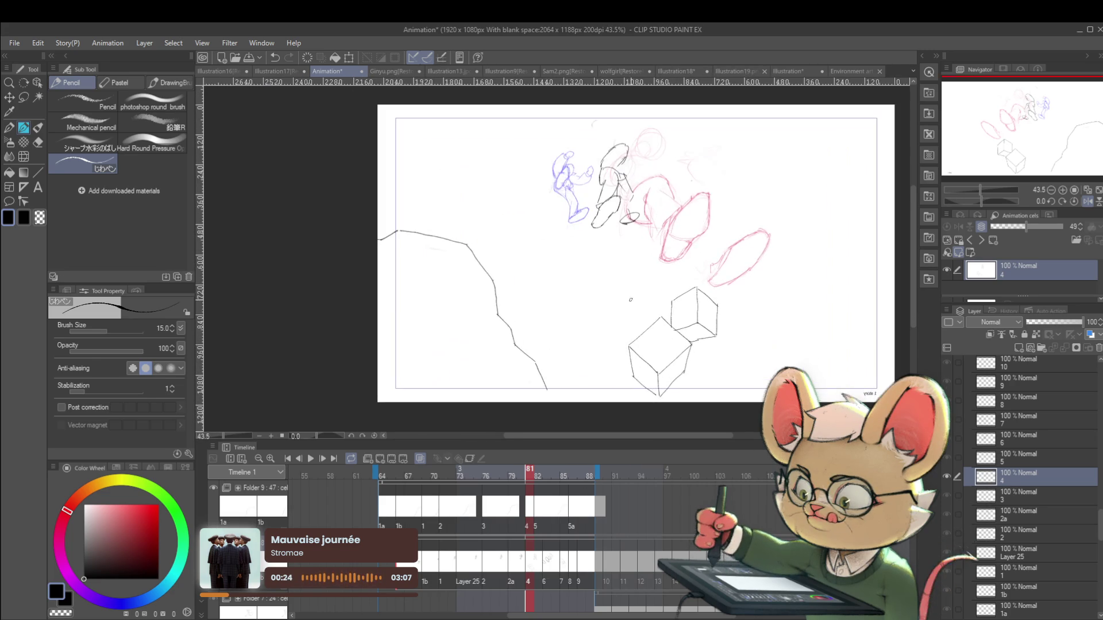
left_click_drag(627, 266, 631, 326)
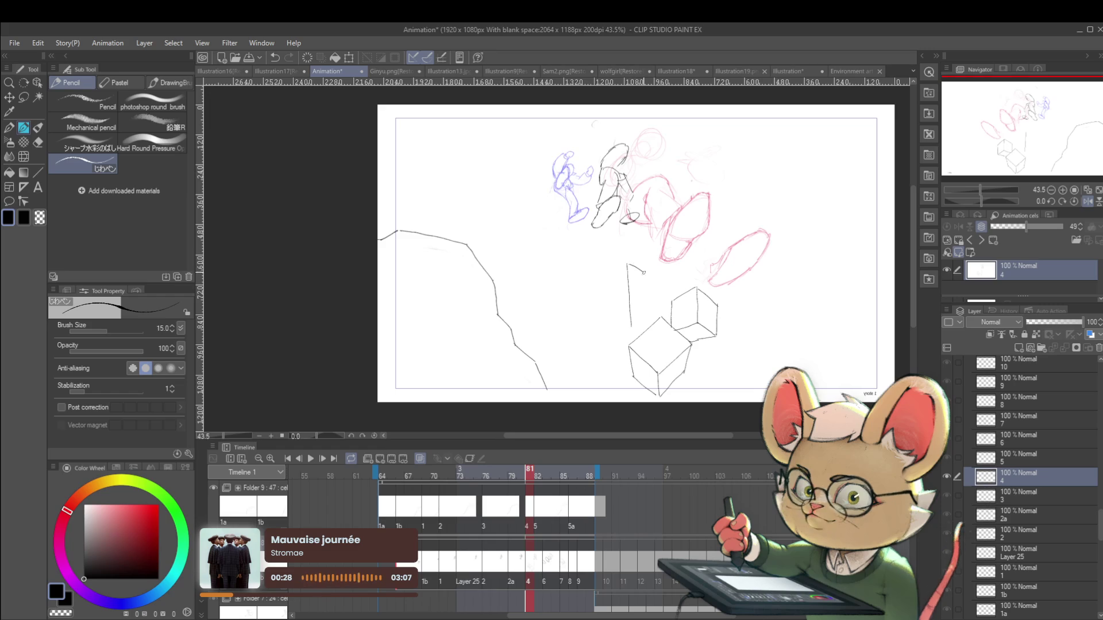
key("ctrl+z")
key("ctrl+z")
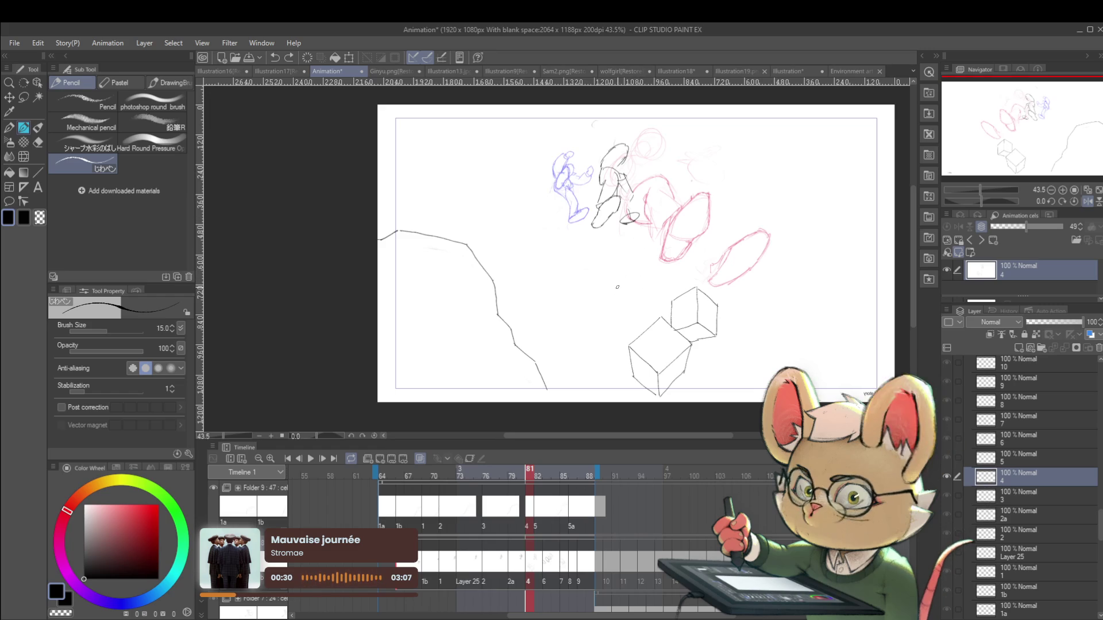
key("ctrl+z")
left_click_drag(613, 270, 641, 290)
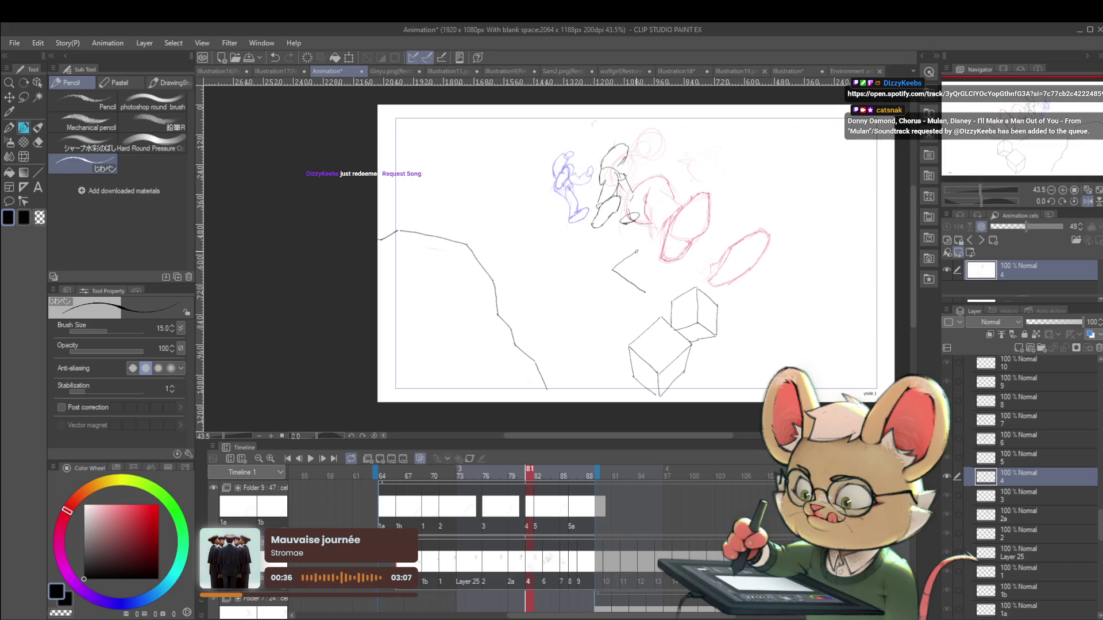
key("ctrl+z")
key("ctrl+z")
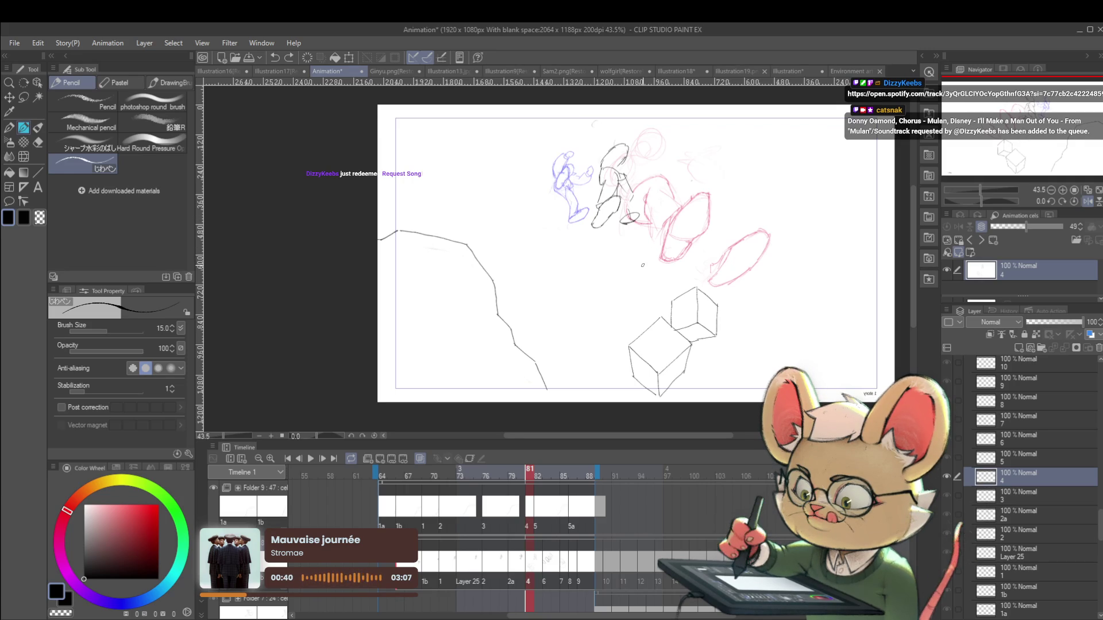
mouse_move(612, 311)
left_mouse_down()
mouse_move(598, 298)
mouse_move(612, 348)
left_mouse_up()
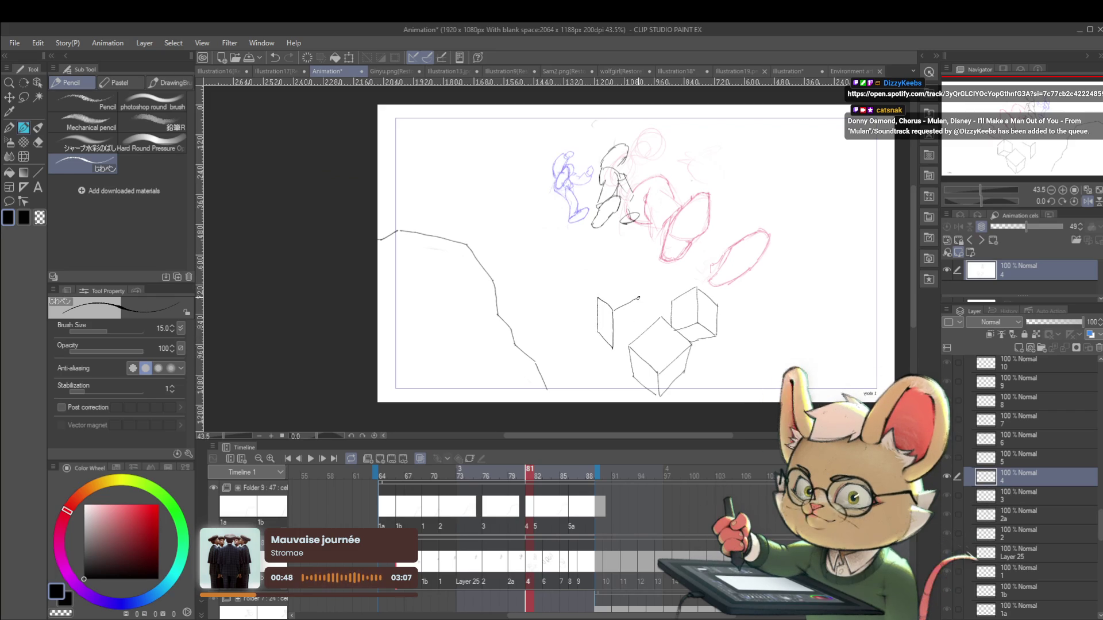
left_click_drag(639, 298, 638, 327)
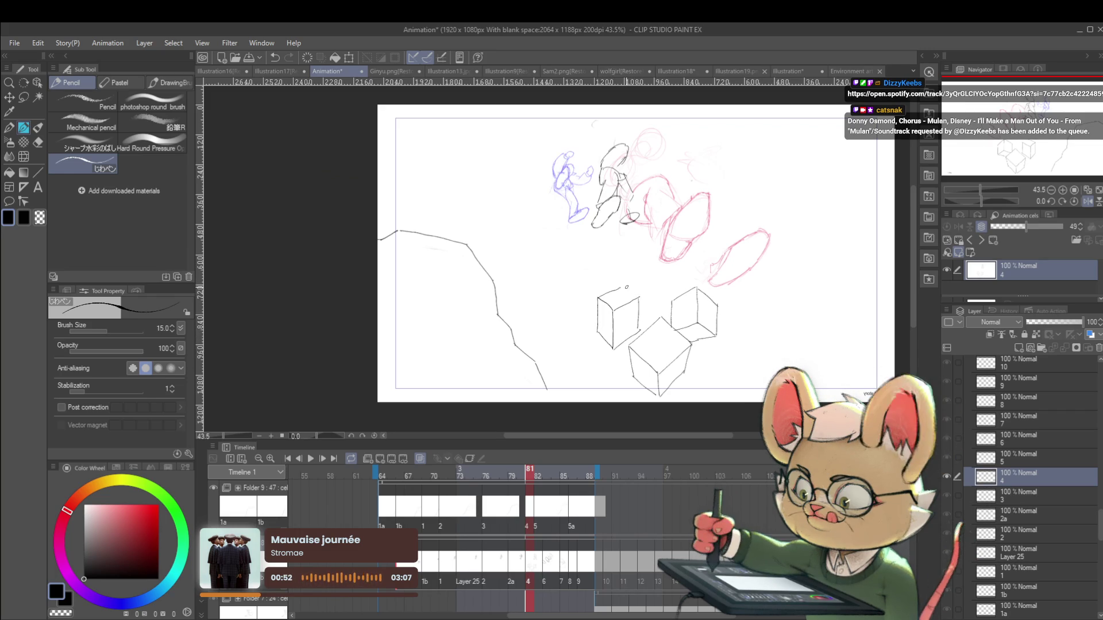
scroll(632, 290, "down", 2)
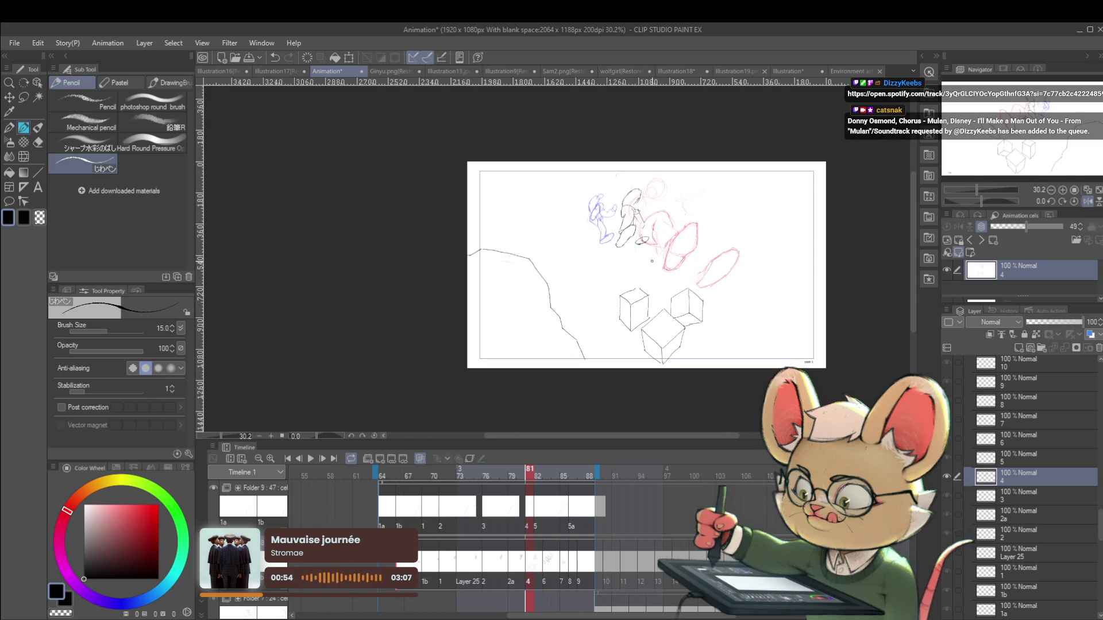
scroll(697, 348, "up", 2)
Add edges and a tilted box by the right cube, then undo several recent strokes
left_click_drag(680, 334, 714, 327)
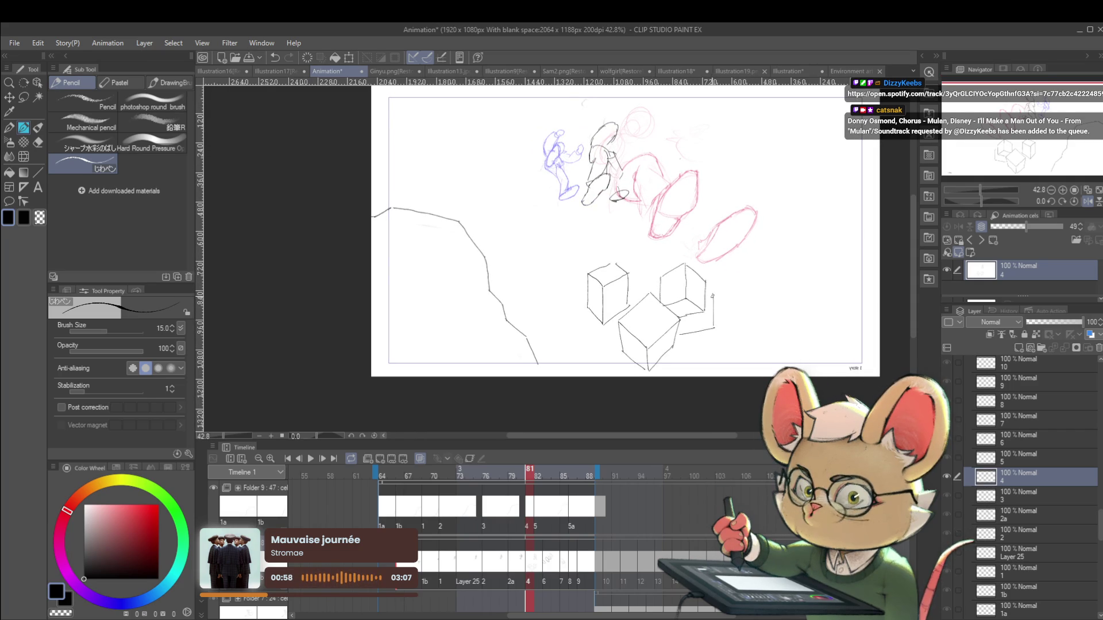
key("ctrl+z")
left_click_drag(706, 311, 715, 329)
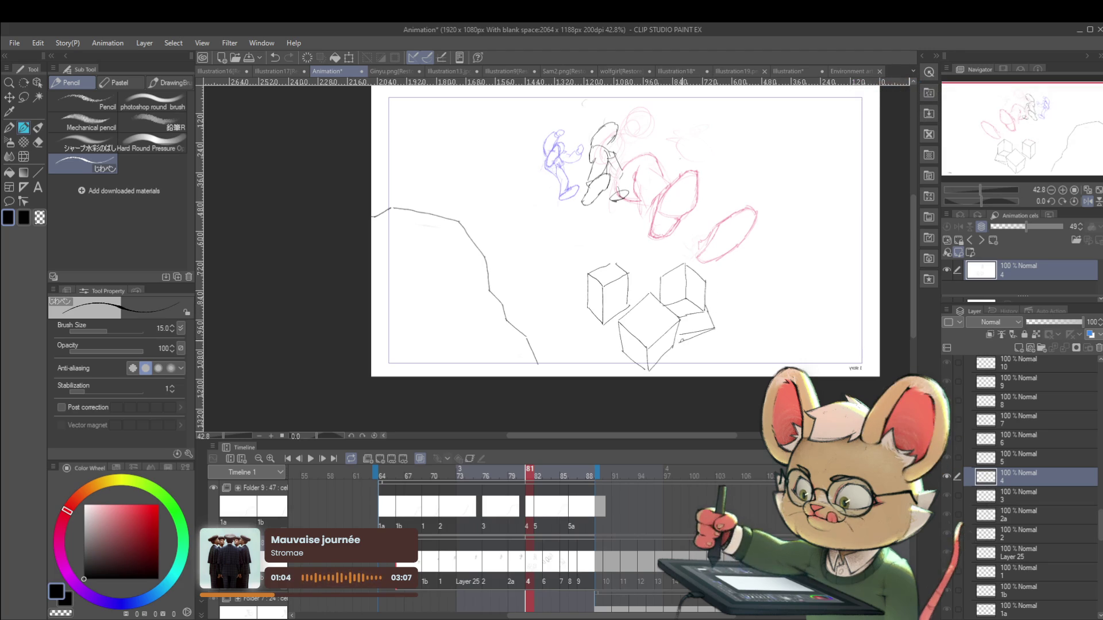
mouse_move(677, 342)
left_mouse_down()
mouse_move(687, 362)
mouse_move(701, 360)
left_mouse_up()
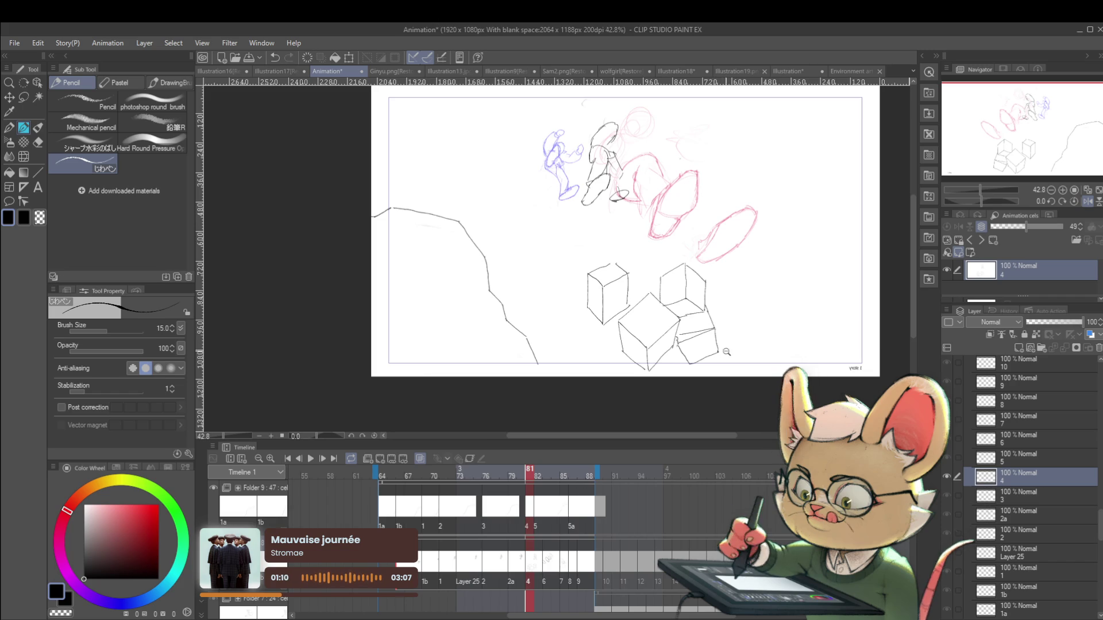
scroll(716, 340, "down", 1)
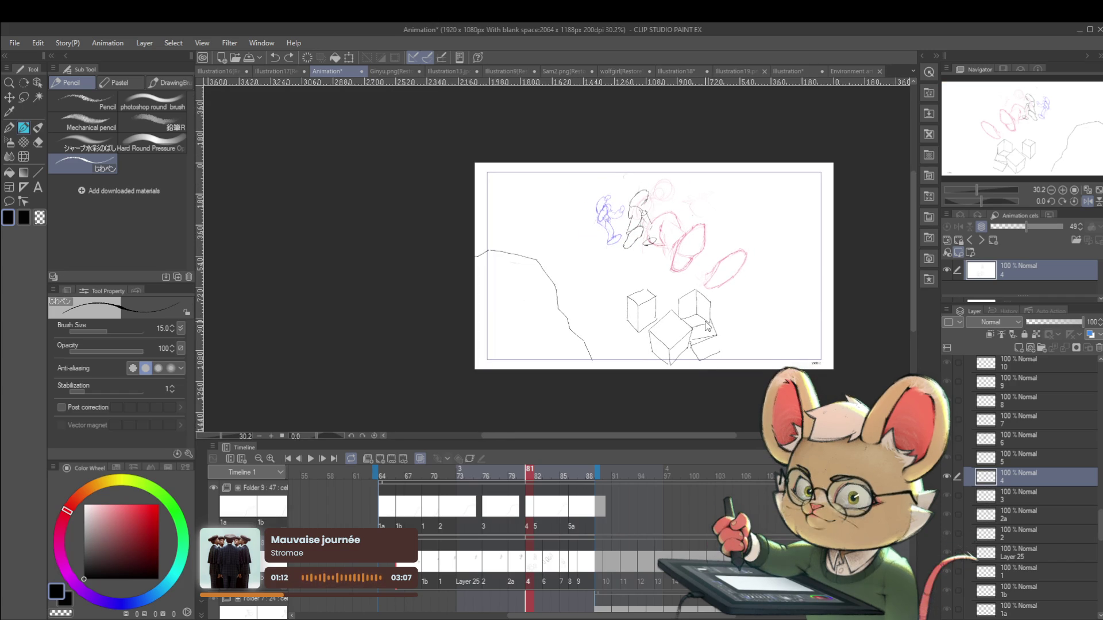
key("ctrl+z")
key("ctrl+z")
key("ctrl+z")
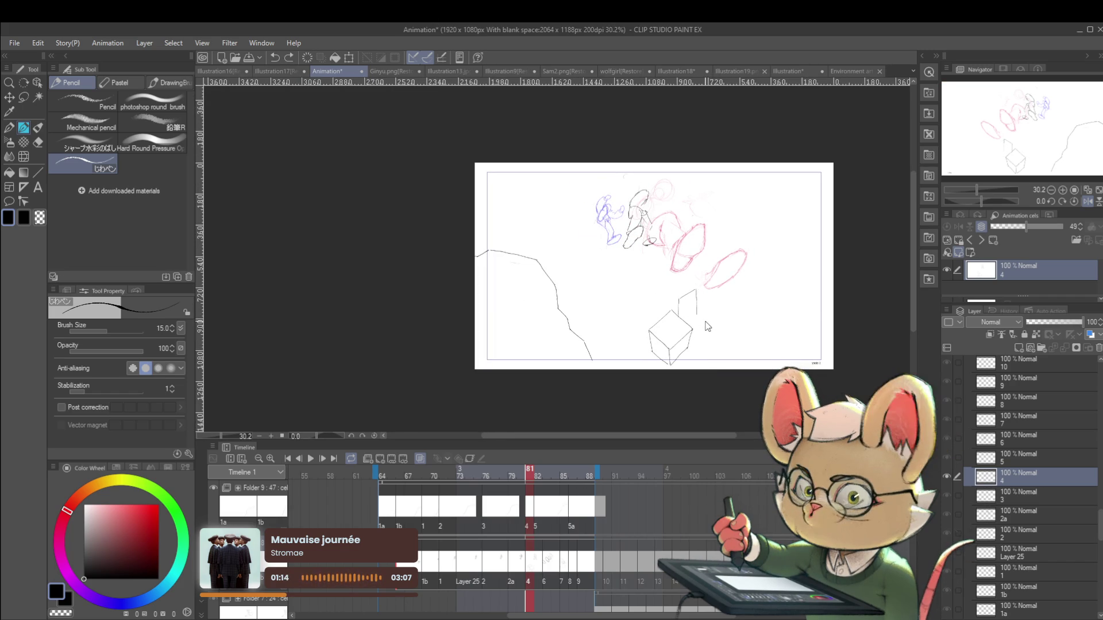
Undo the remaining cube edges and draw a long horizontal ground line from the cliff
key("ctrl+z")
key("ctrl+z")
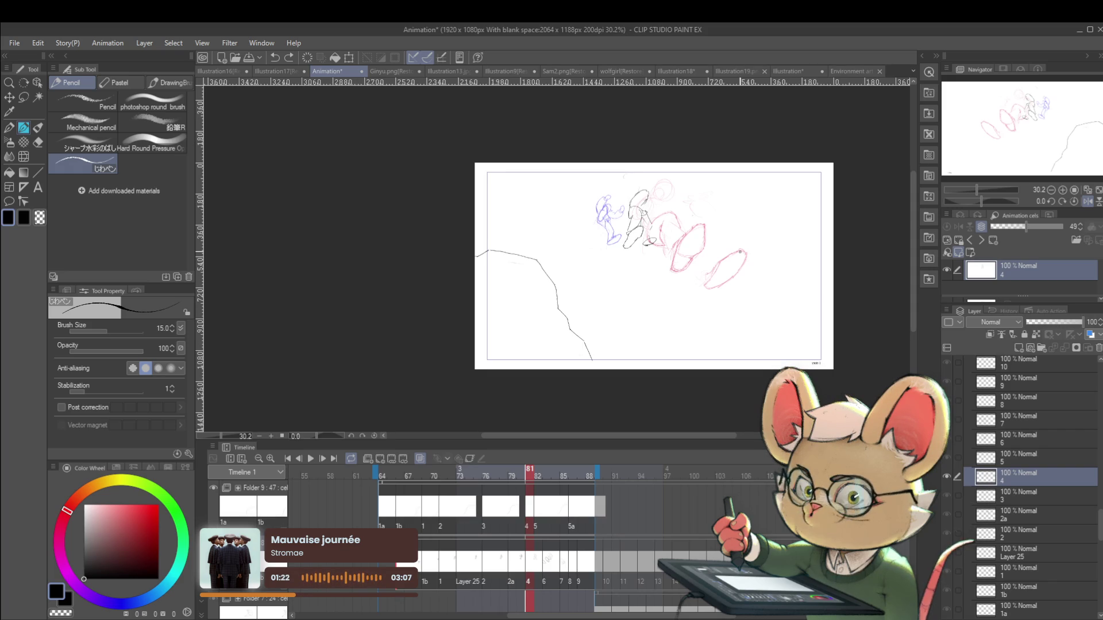
scroll(682, 320, "up", 2)
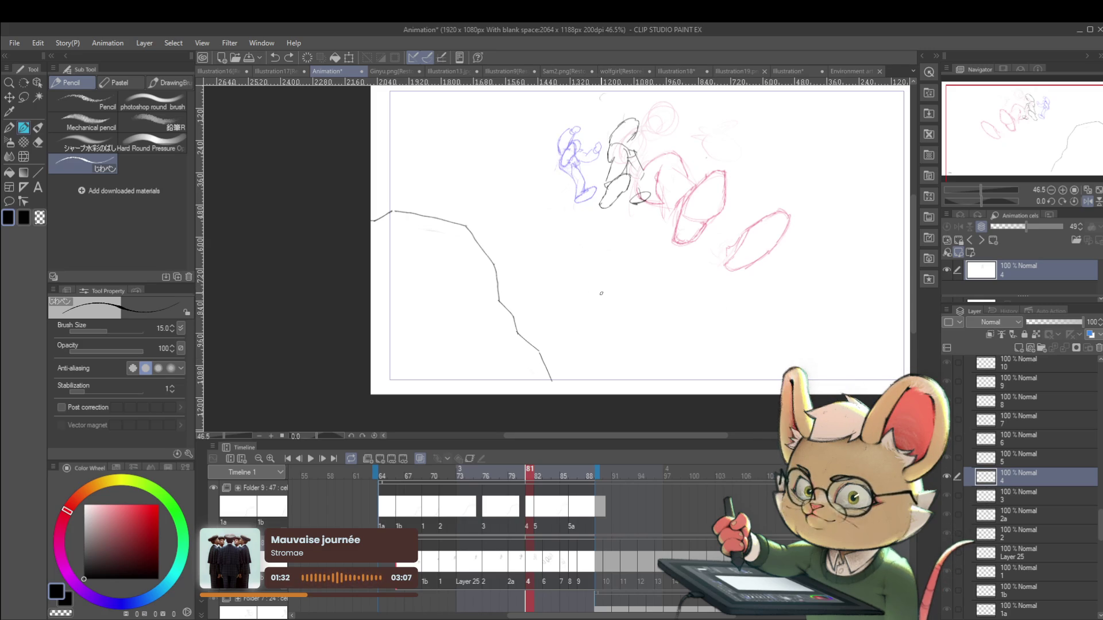
left_click_drag(533, 287, 833, 286)
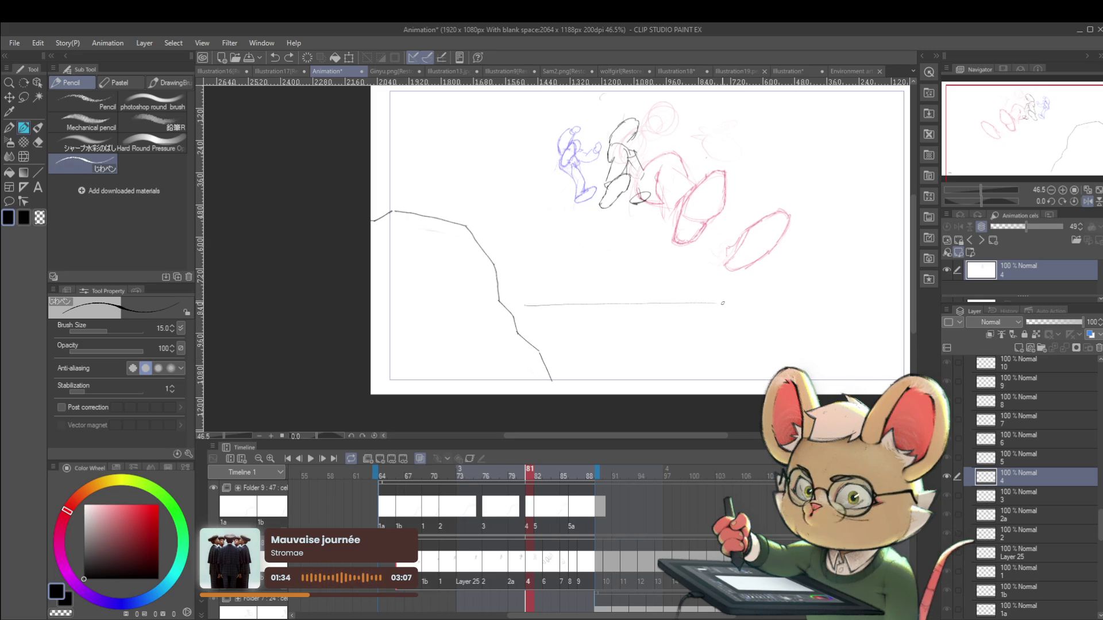
Redraw the long ground line across the lower frame with a slight slant
key("ctrl+z")
left_click_drag(524, 303, 859, 291)
key("ctrl+z")
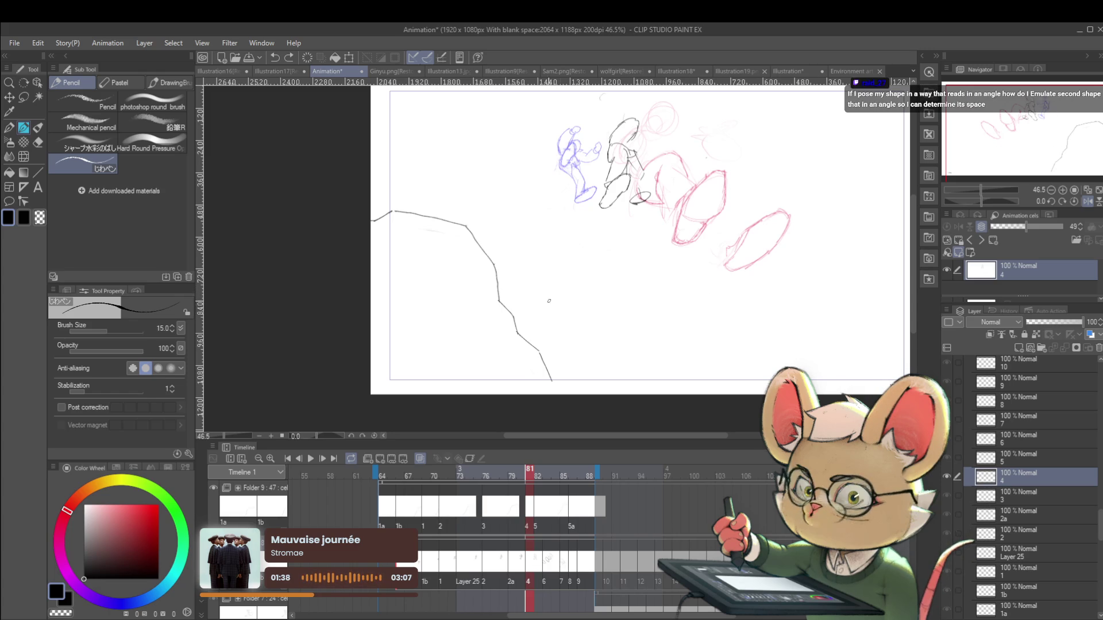
left_click_drag(862, 293, 763, 296)
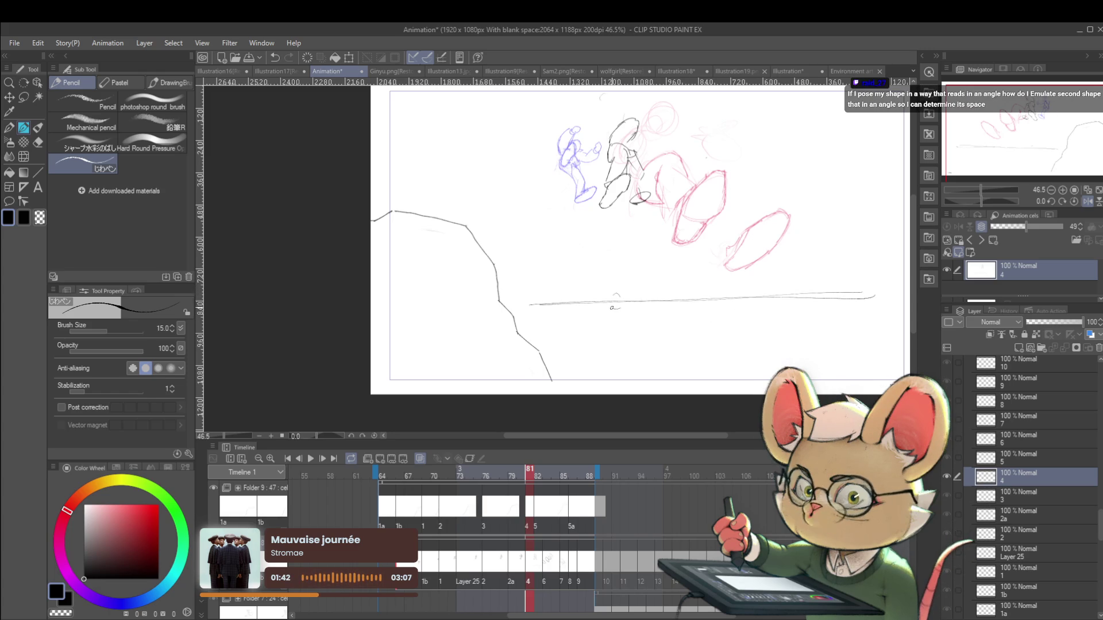
Sketch a stick-figure body below the head, then undo it
left_click_drag(616, 309, 606, 361)
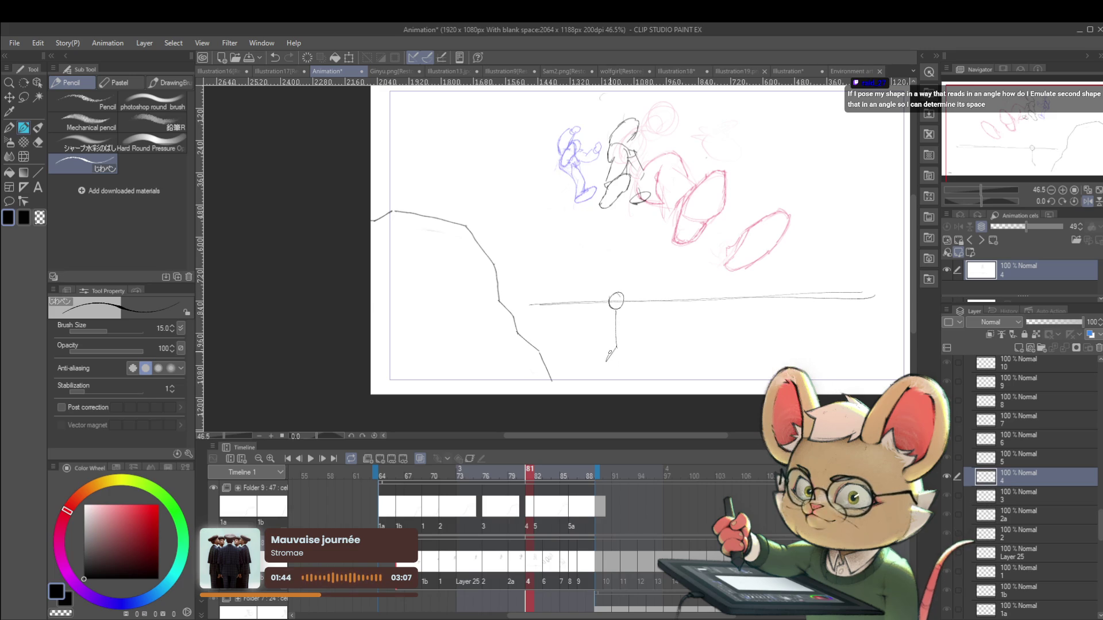
key("ctrl+z")
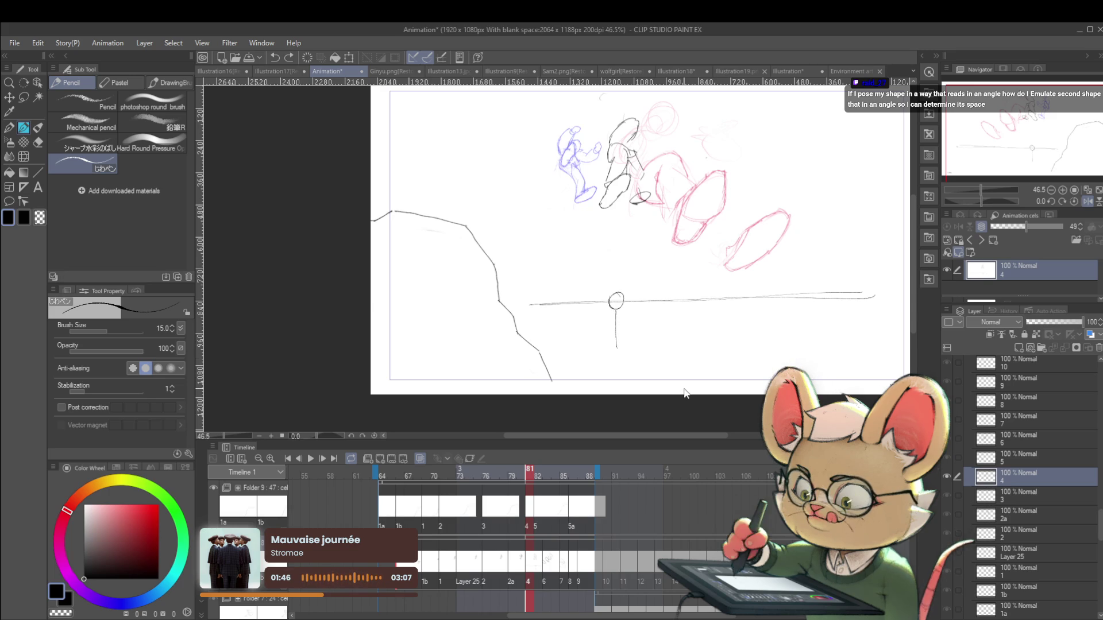
key("ctrl+z")
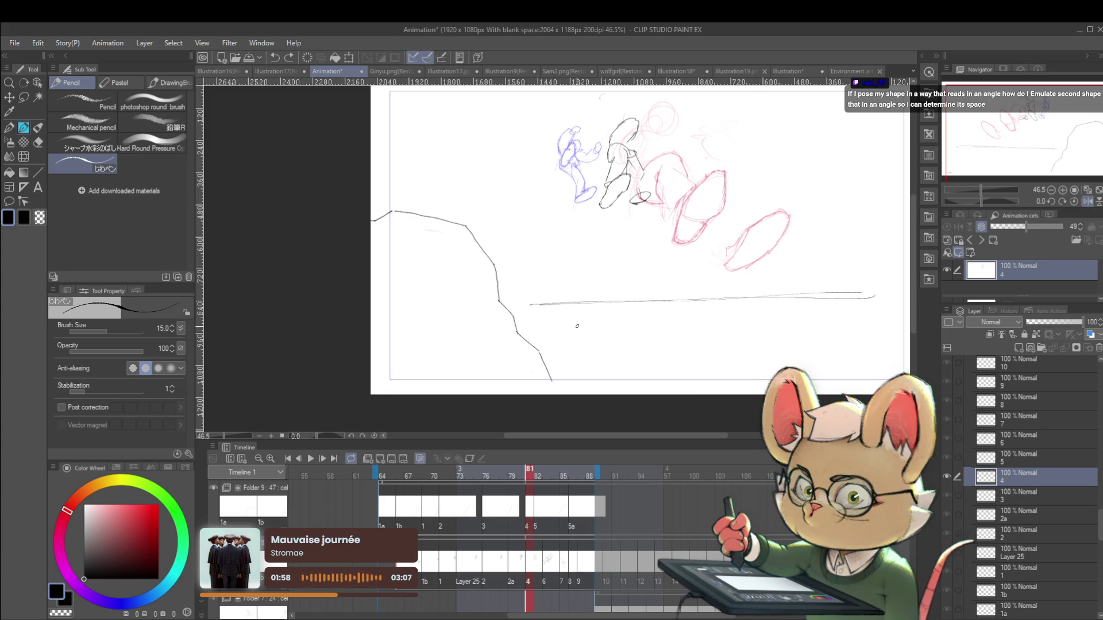
Lasso the long ground line and move it higher on the page
key("m")
mouse_move(524, 313)
left_mouse_down()
mouse_move(866, 273)
mouse_move(857, 327)
mouse_move(810, 343)
mouse_move(811, 360)
left_mouse_up()
key("ctrl+t")
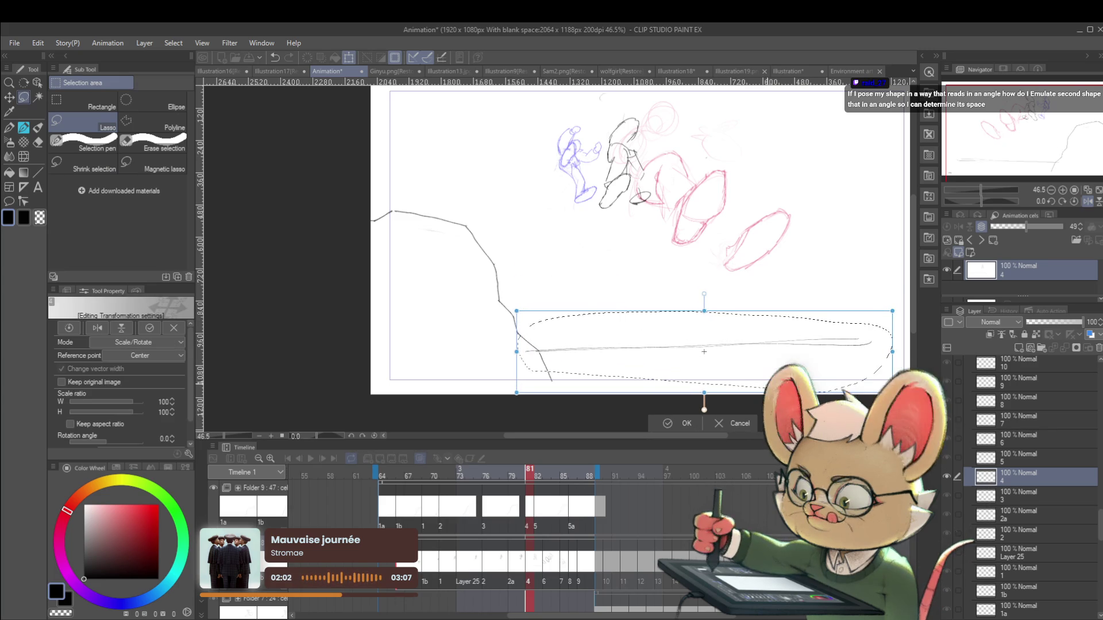
mouse_move(825, 372)
left_mouse_down()
mouse_move(811, 213)
mouse_move(812, 251)
left_mouse_up()
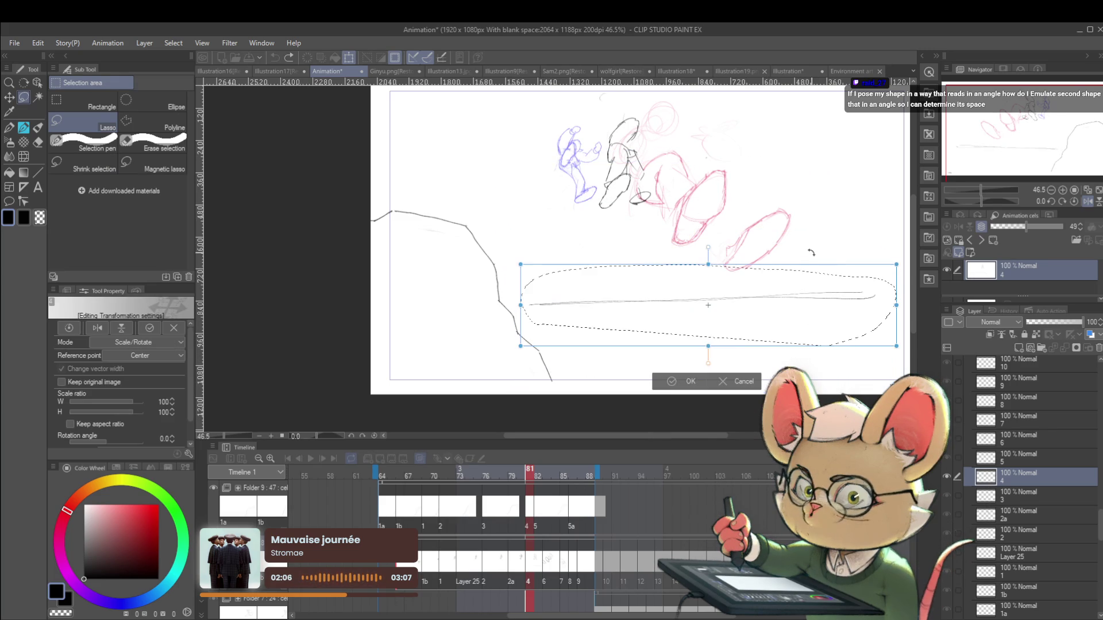
key("Return")
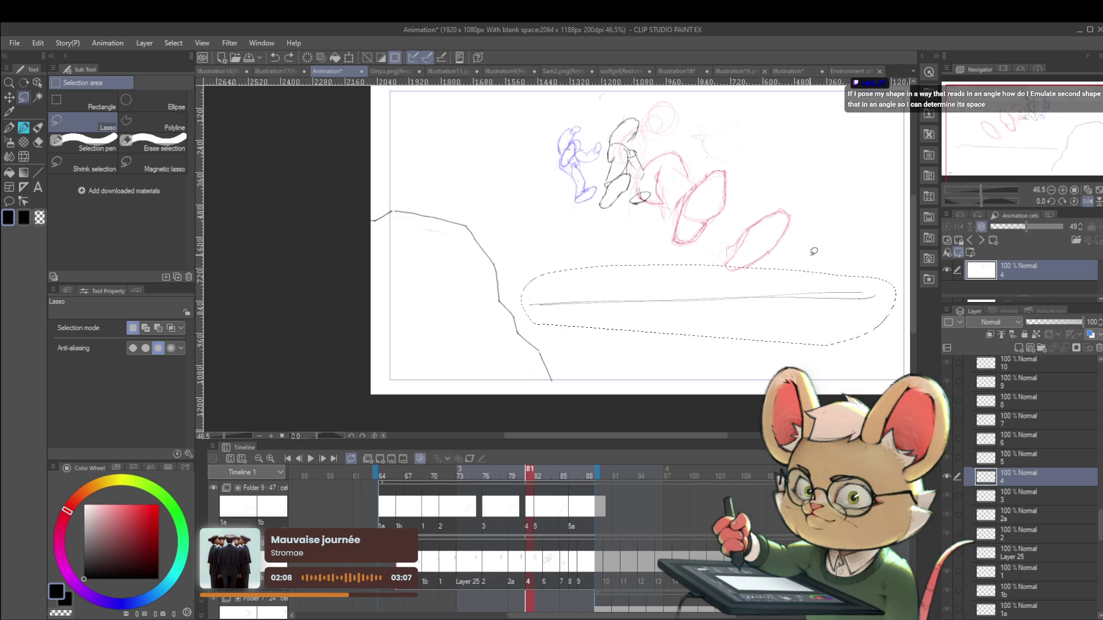
Delete the ground line, clear the selection, and switch to the pen zoomed in
key("Delete")
key("ctrl+d")
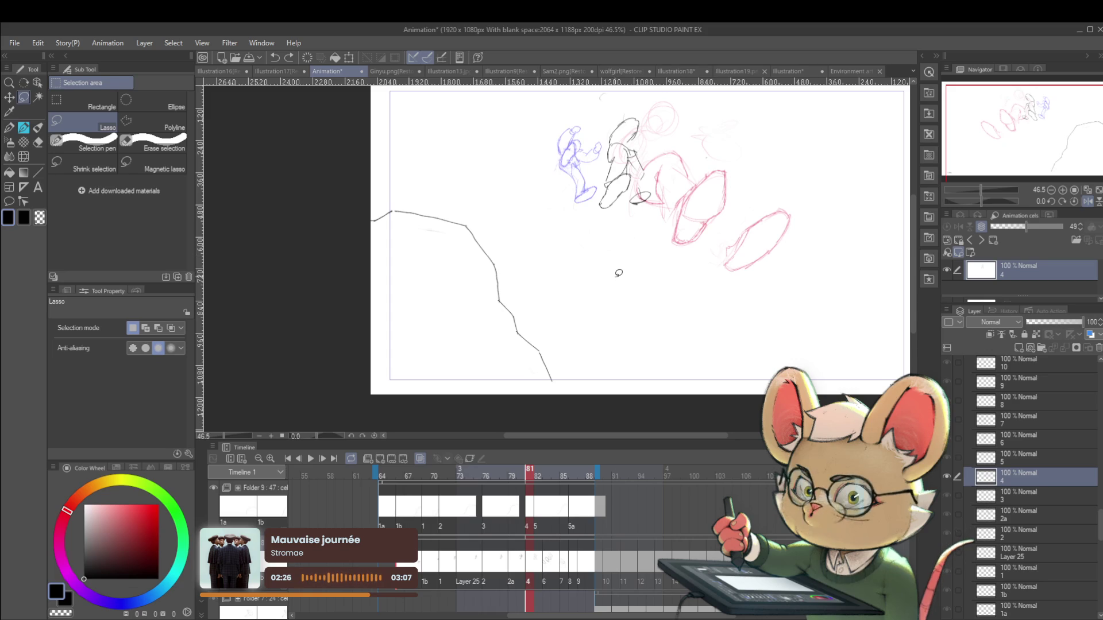
key("p")
scroll(614, 288, "up", 2)
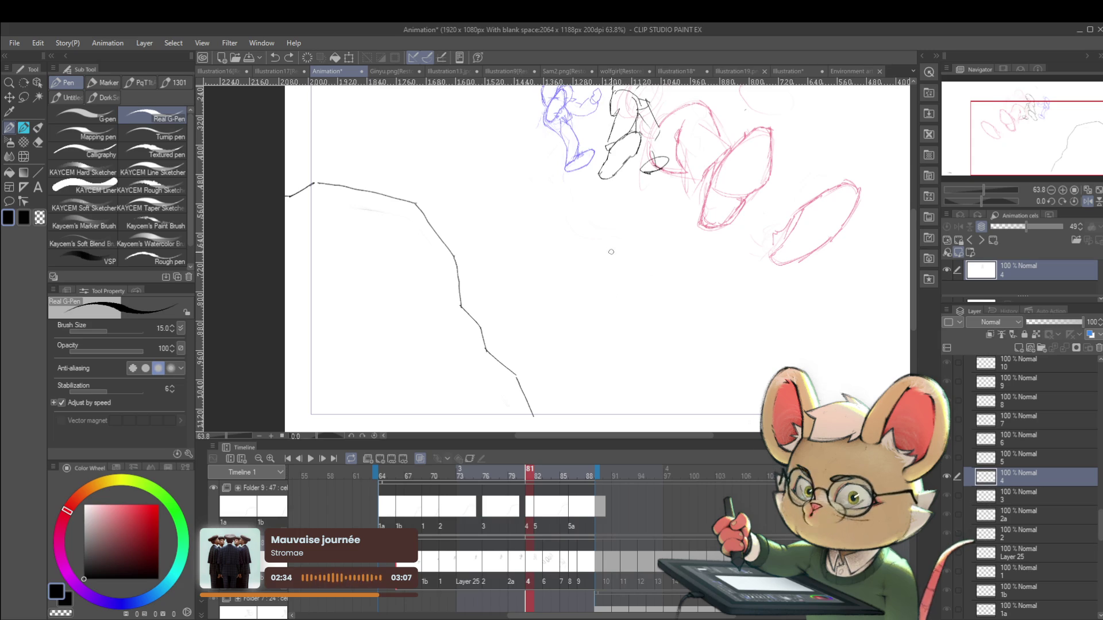
Draw the forearm's rounded end and lower edge, the upper-arm contour, and a hand shape
scroll(629, 267, "up", 2)
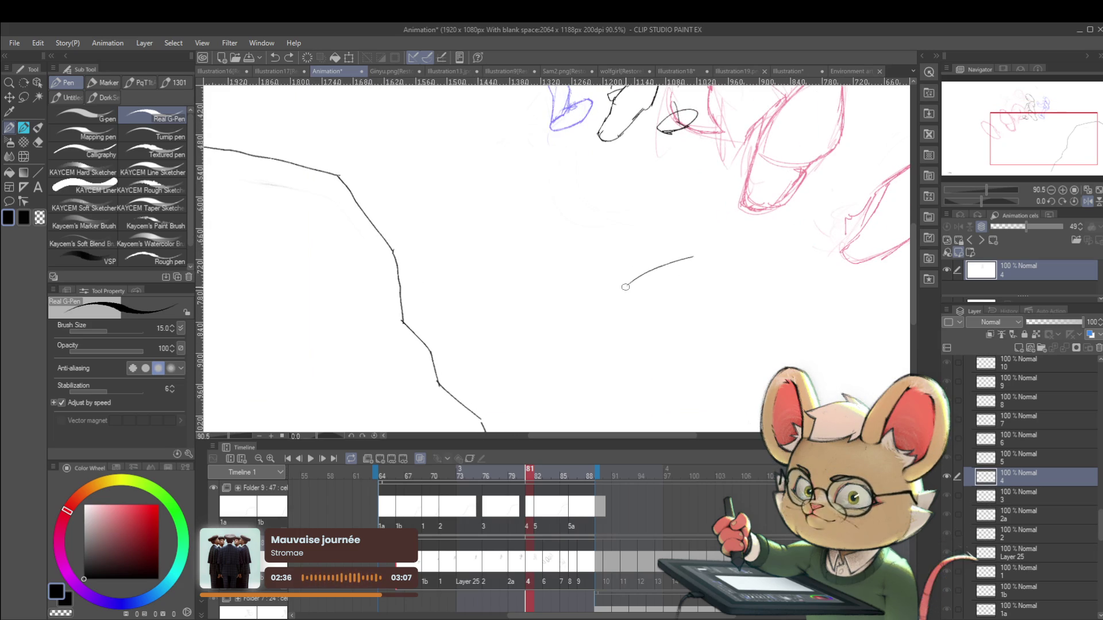
mouse_move(565, 317)
left_mouse_down()
mouse_move(563, 339)
mouse_move(574, 342)
mouse_move(578, 325)
left_mouse_up()
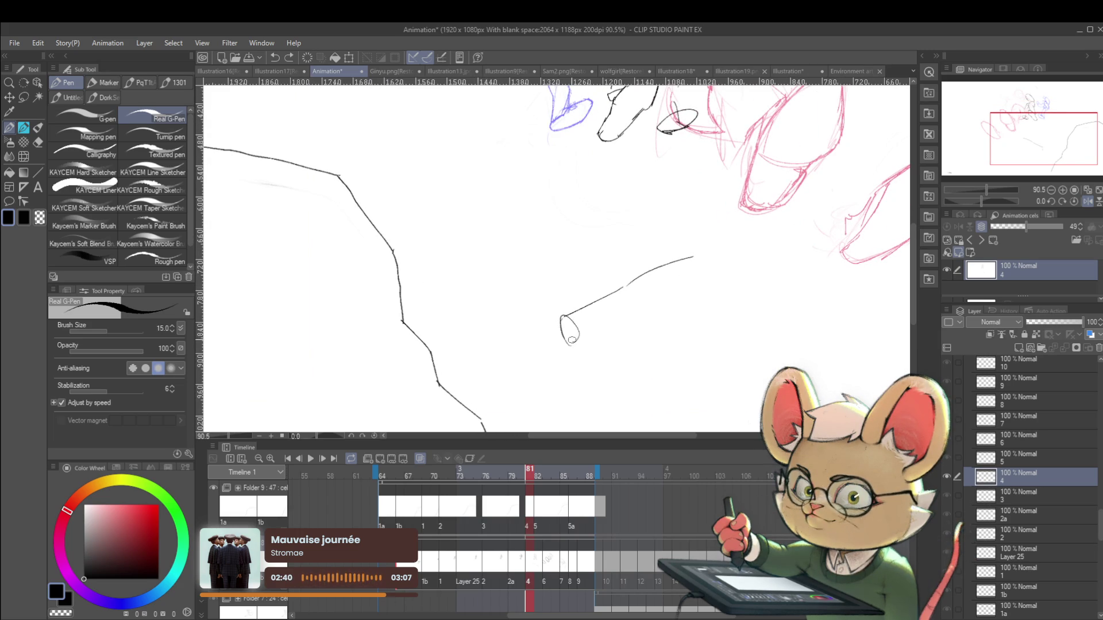
mouse_move(574, 346)
left_mouse_down()
mouse_move(695, 317)
mouse_move(744, 278)
mouse_move(675, 183)
mouse_move(705, 163)
mouse_move(730, 218)
left_mouse_up()
key("ctrl+z")
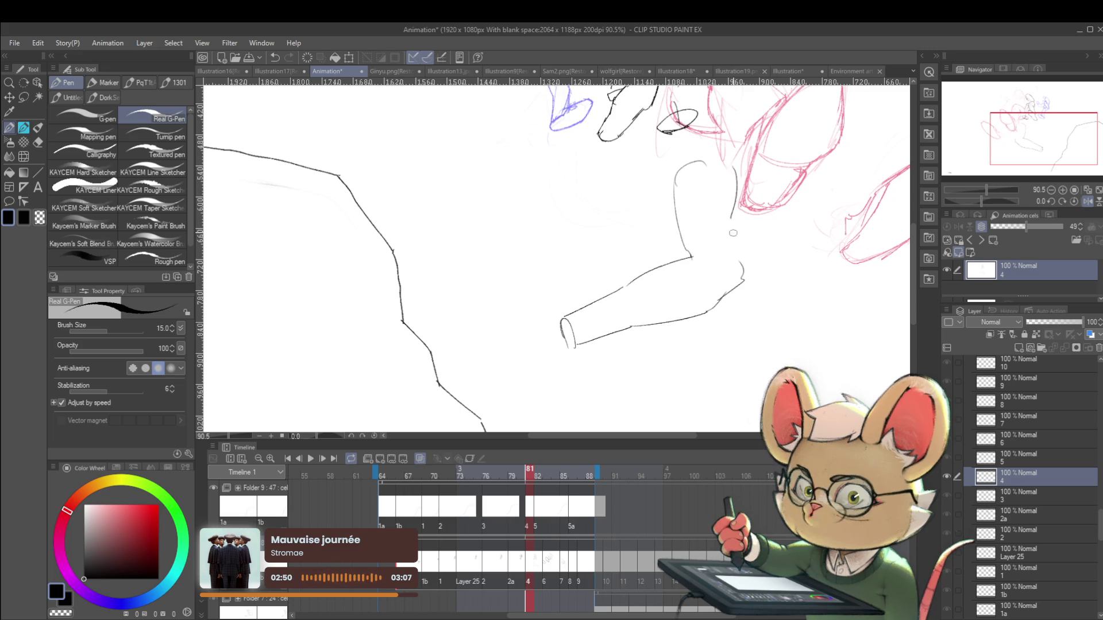
left_click_drag(717, 167, 741, 247)
mouse_move(562, 319)
left_mouse_down()
mouse_move(520, 372)
mouse_move(568, 363)
mouse_move(575, 349)
left_mouse_up()
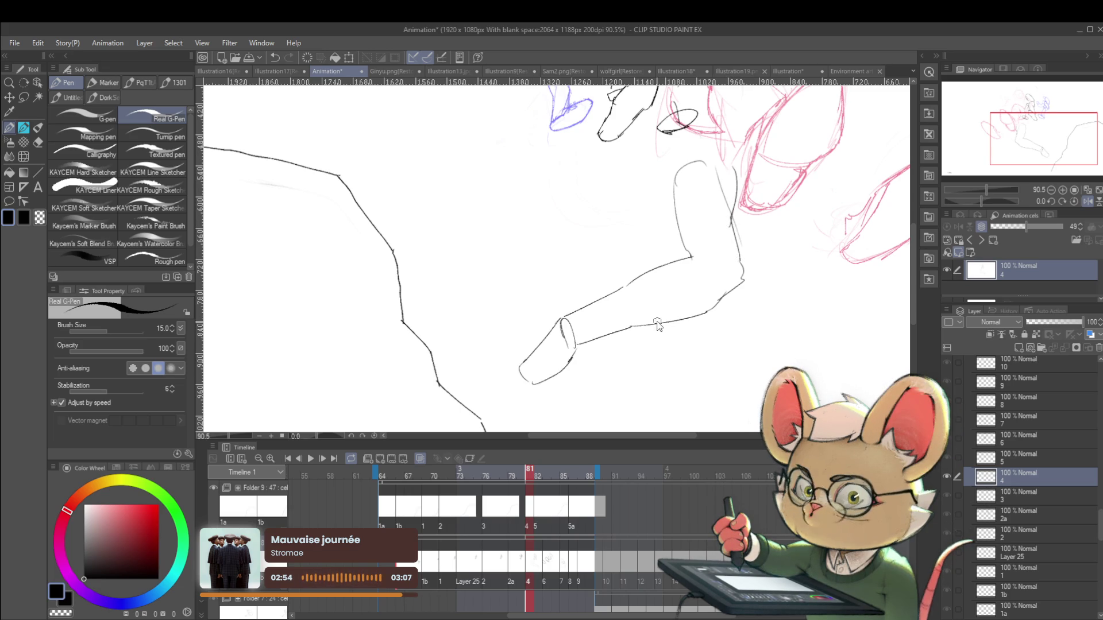
Add the fold line inside the bent arm
mouse_move(783, 305)
left_mouse_down()
mouse_move(647, 278)
mouse_move(592, 297)
left_mouse_up()
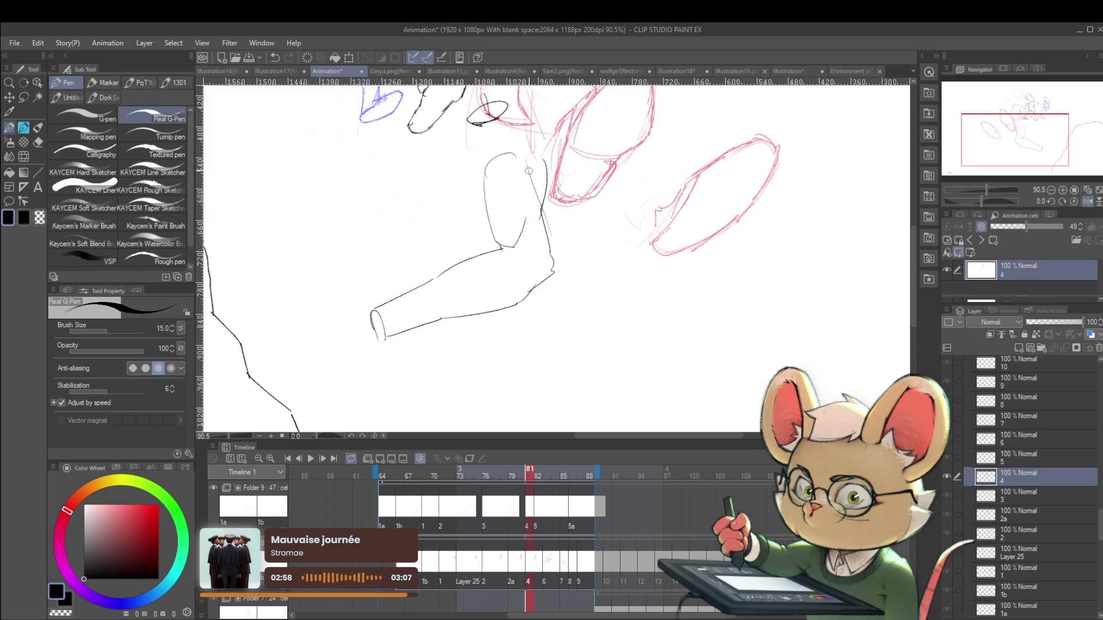
mouse_move(535, 199)
left_mouse_down()
mouse_move(540, 216)
mouse_move(441, 316)
left_mouse_up()
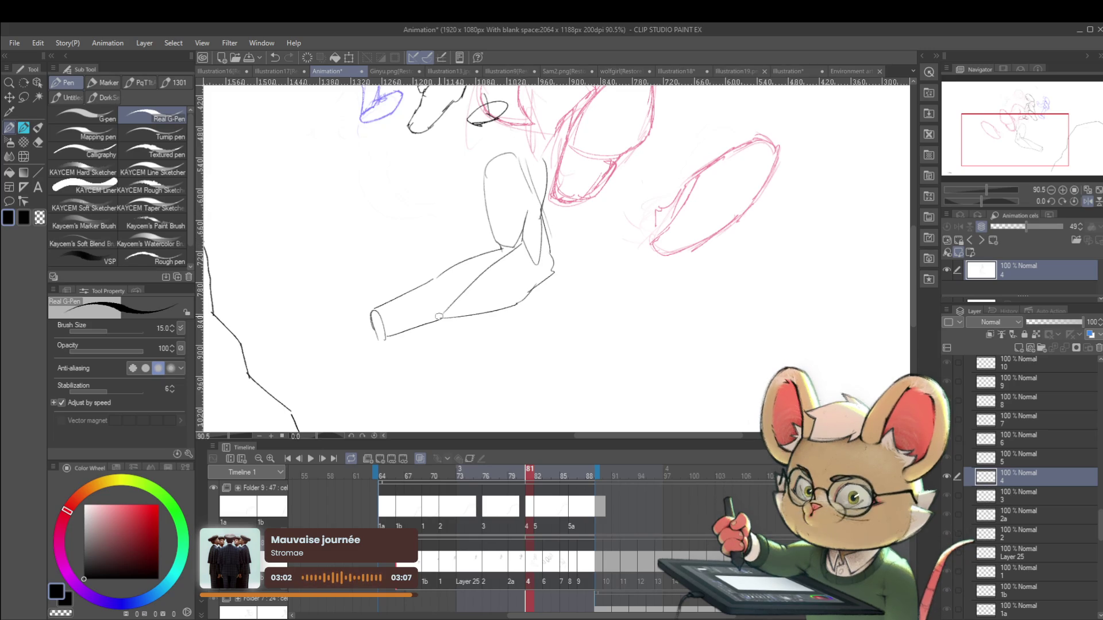
scroll(411, 292, "down", 3)
scroll(451, 278, "up", 4)
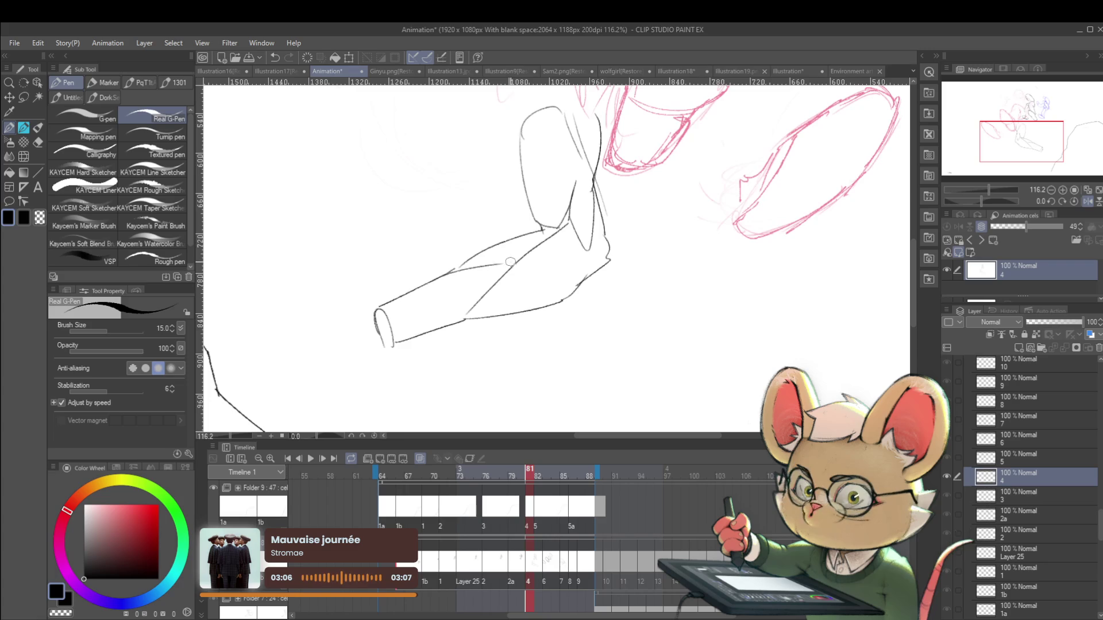
scroll(527, 272, "down", 4)
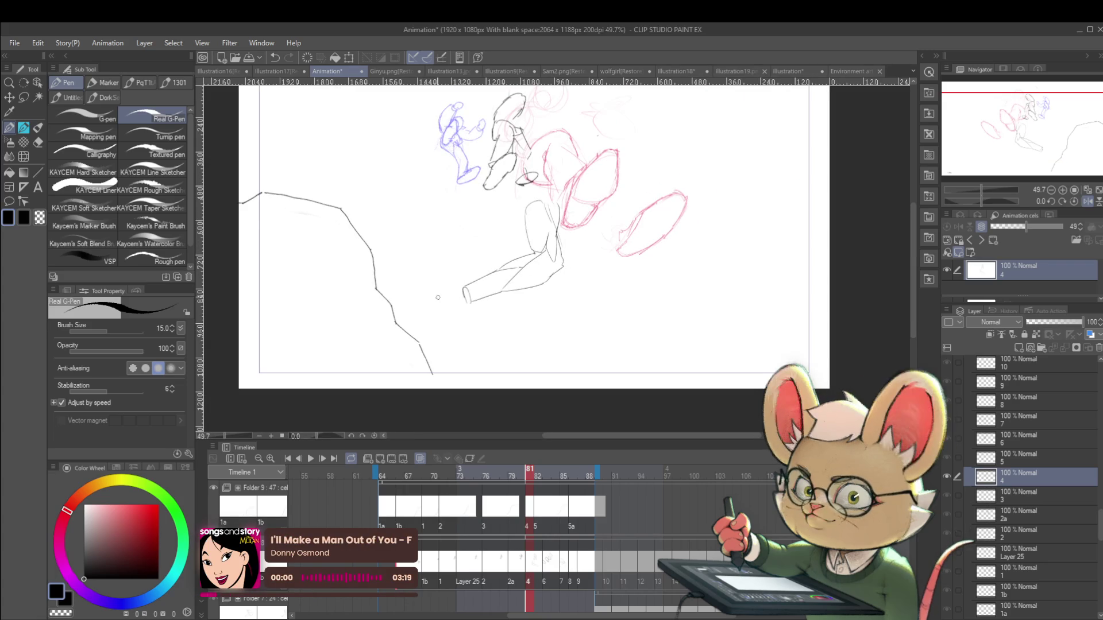
scroll(674, 281, "up", 1)
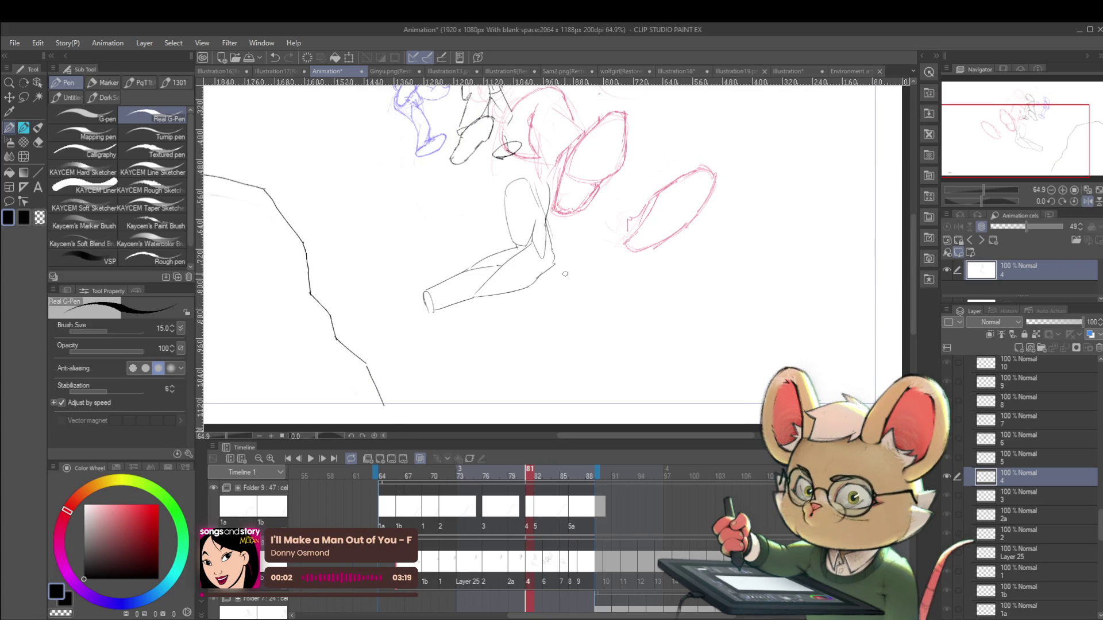
mouse_move(457, 291)
left_mouse_down()
mouse_move(622, 345)
mouse_move(550, 248)
left_mouse_up()
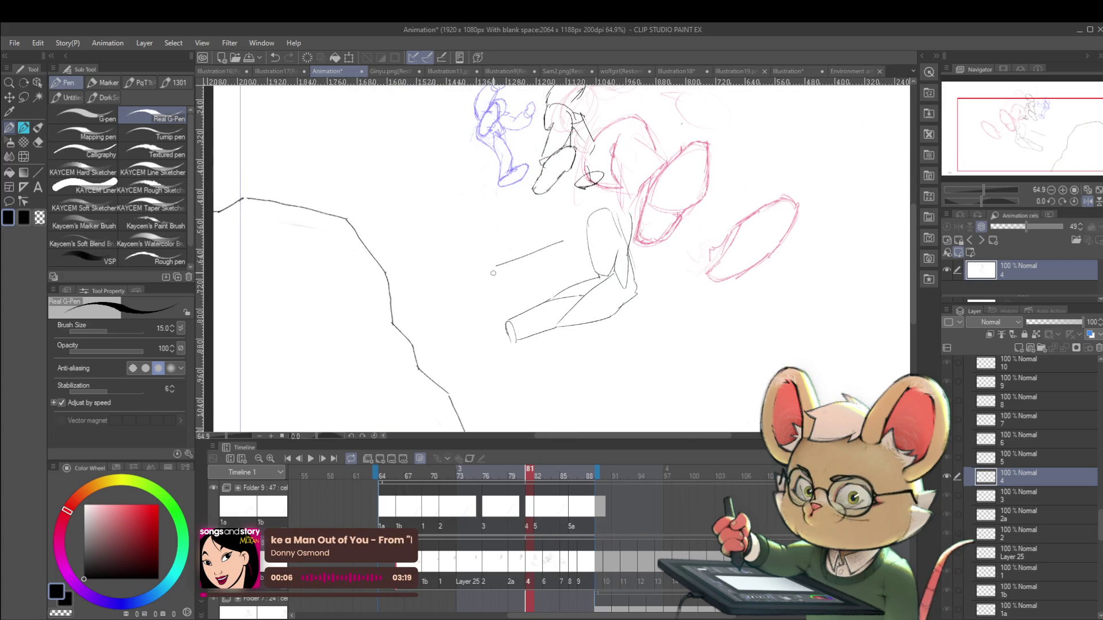
Draw a new cylinder's top edge parallel above the forearm and inspect it up close
mouse_move(497, 282)
left_mouse_down()
mouse_move(499, 293)
mouse_move(497, 282)
mouse_move(575, 273)
left_mouse_up()
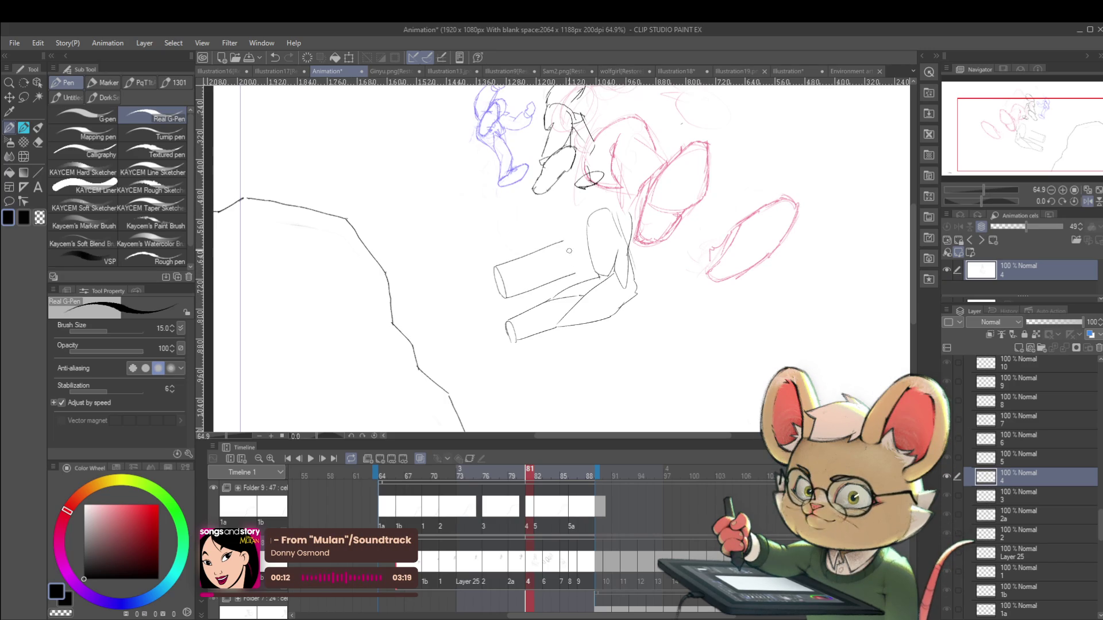
scroll(586, 253, "down", 3)
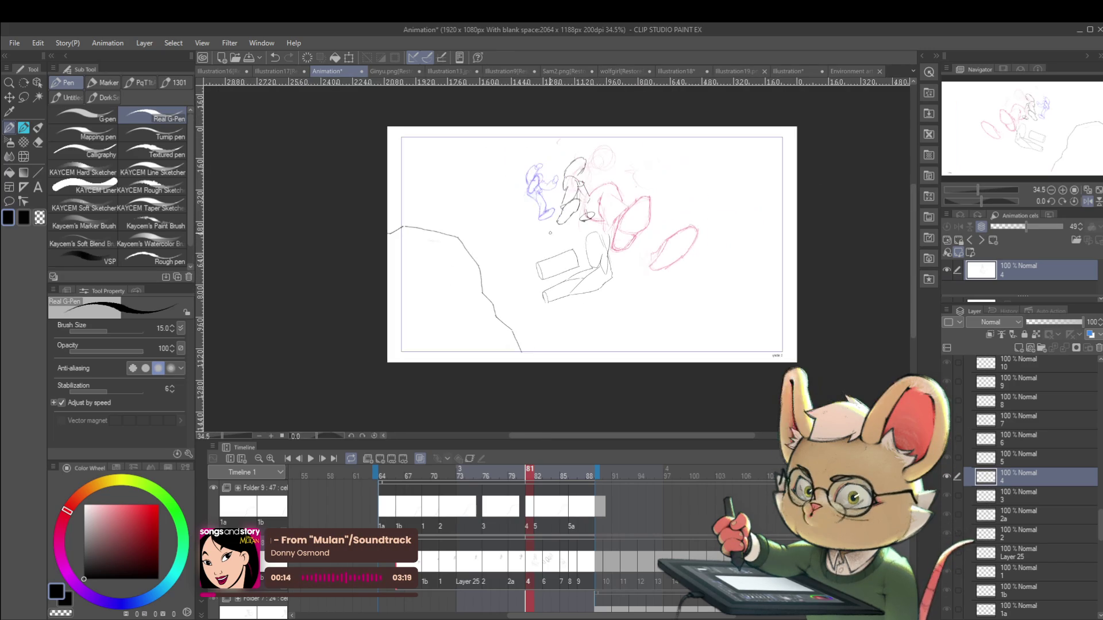
scroll(570, 266, "up", 5)
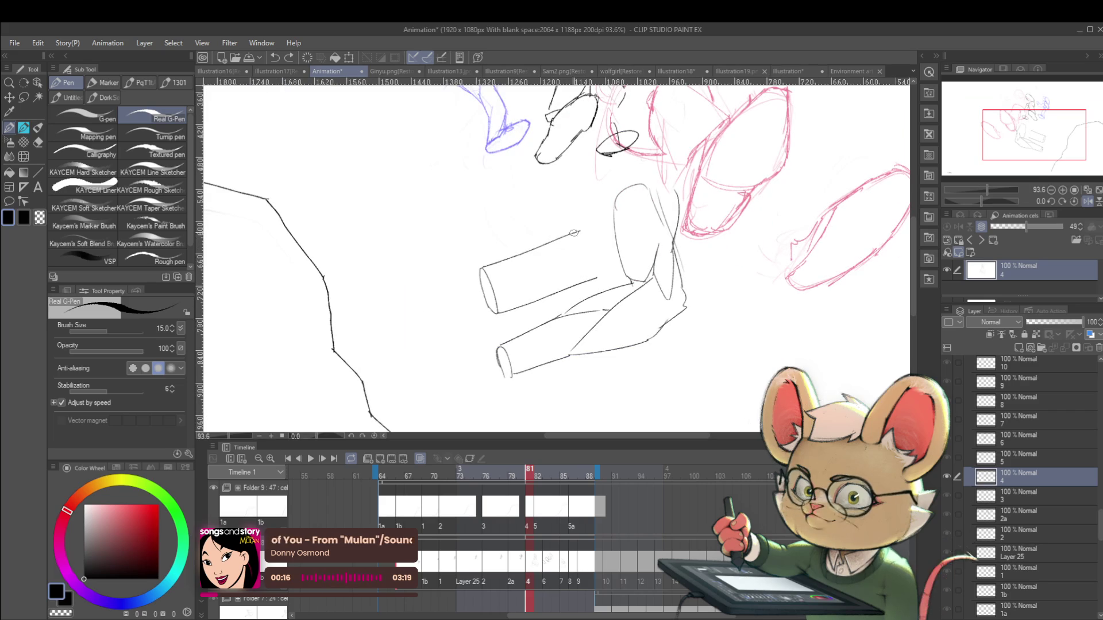
scroll(595, 261, "down", 2)
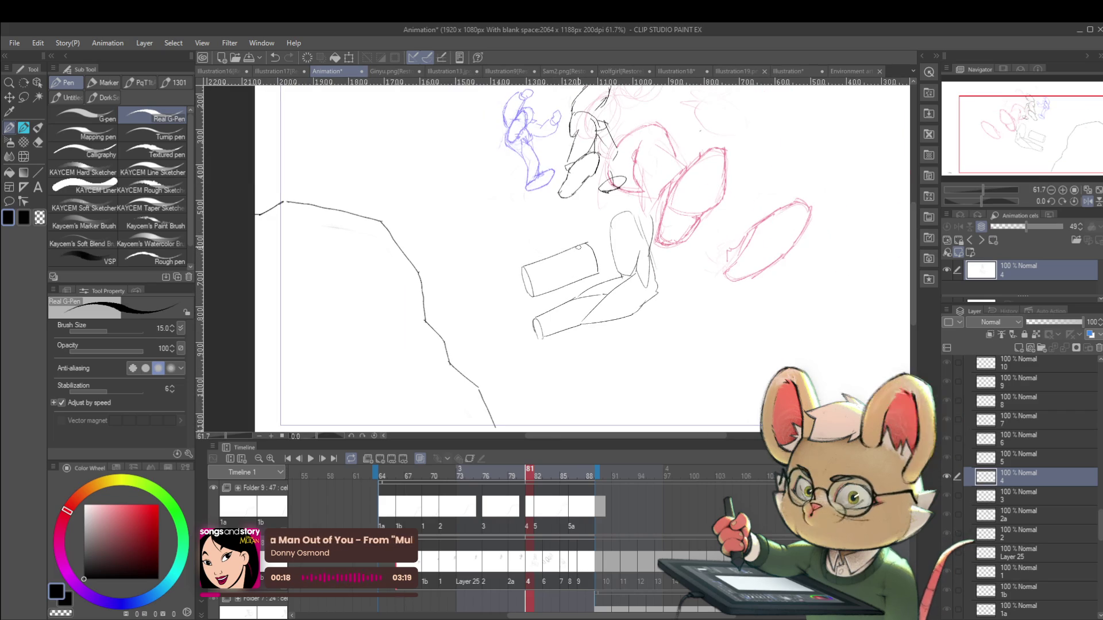
scroll(713, 314, "up", 1)
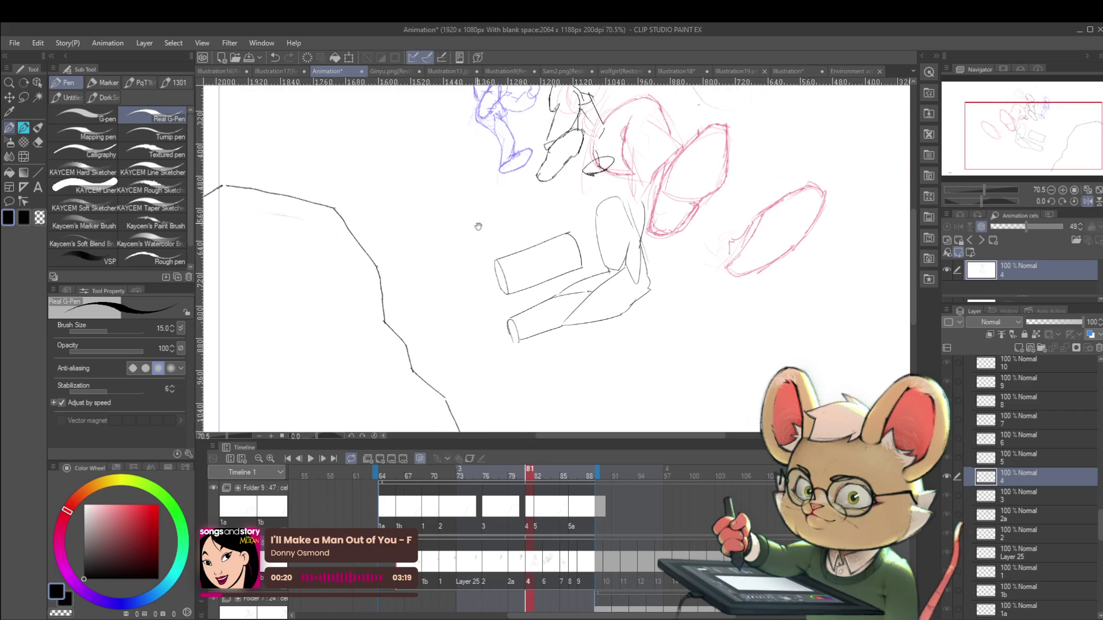
left_click_drag(469, 218, 503, 247)
left_click_drag(788, 297, 673, 217)
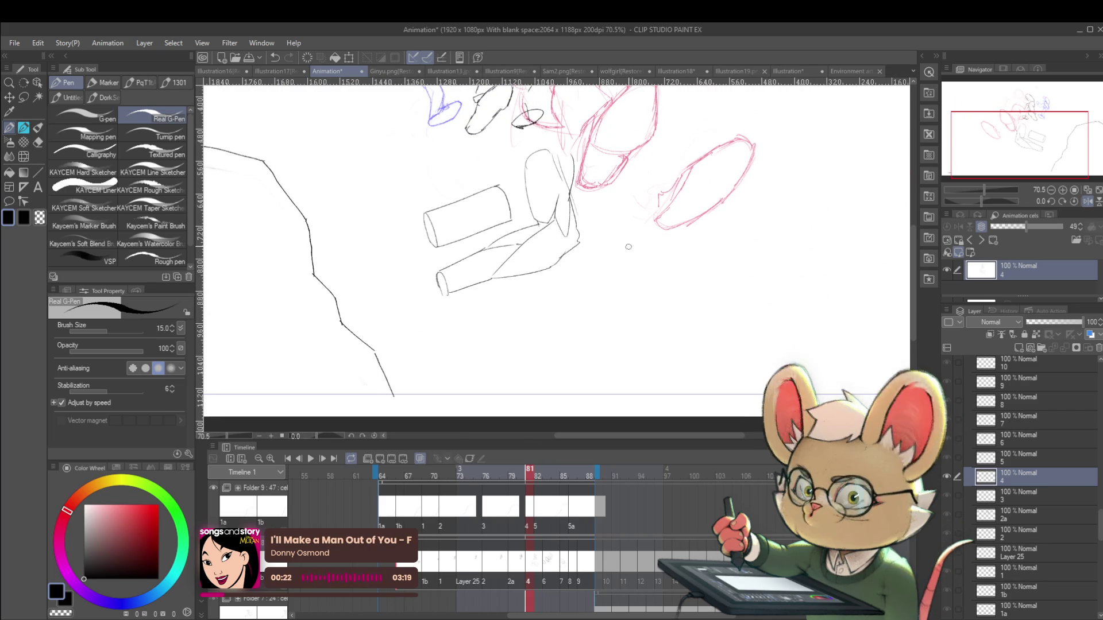
scroll(444, 217, "up", 1)
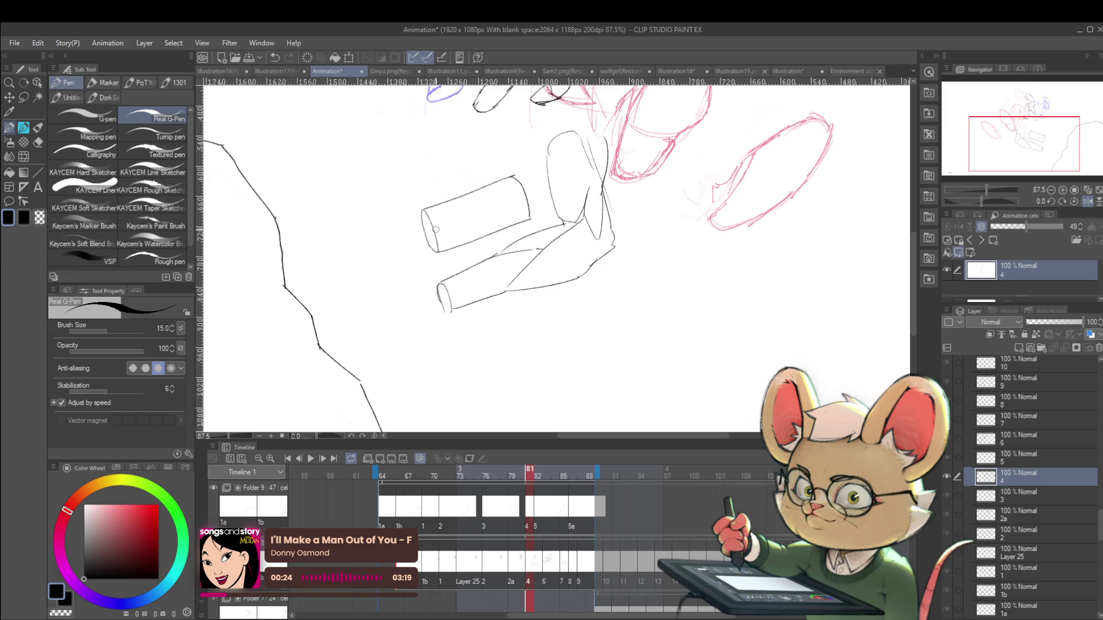
Draw a red double-headed arrow along the upper cylinder
left_click_drag(154, 515, 169, 508)
left_click_drag(507, 203, 520, 201)
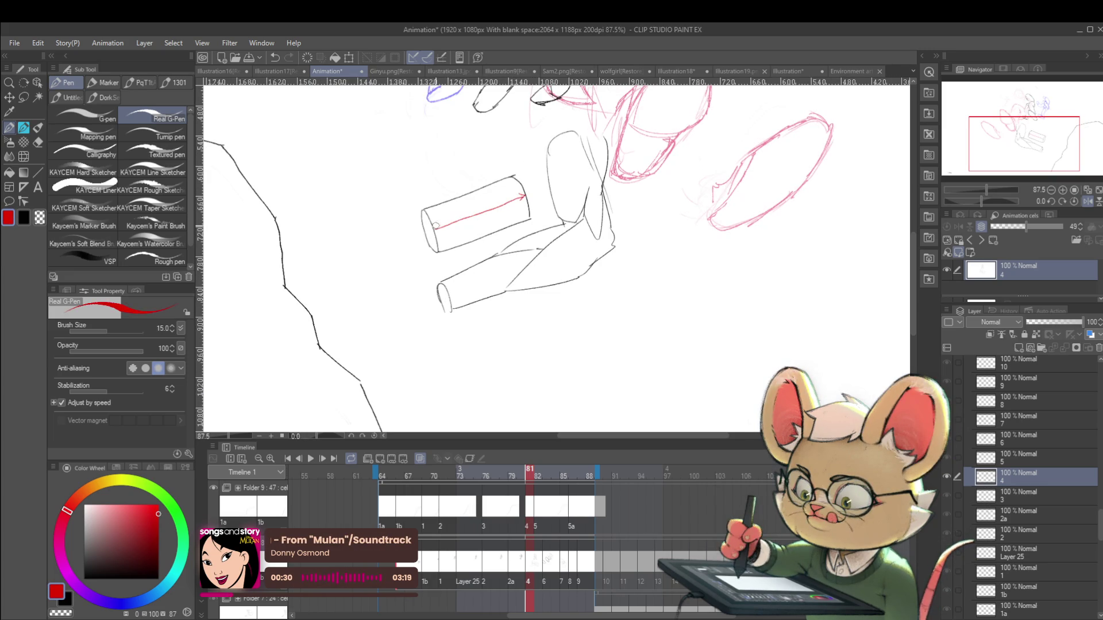
left_click_drag(445, 231, 436, 229)
Draw a small black circle right of the arm, removing a stray stroke
left_click(85, 578)
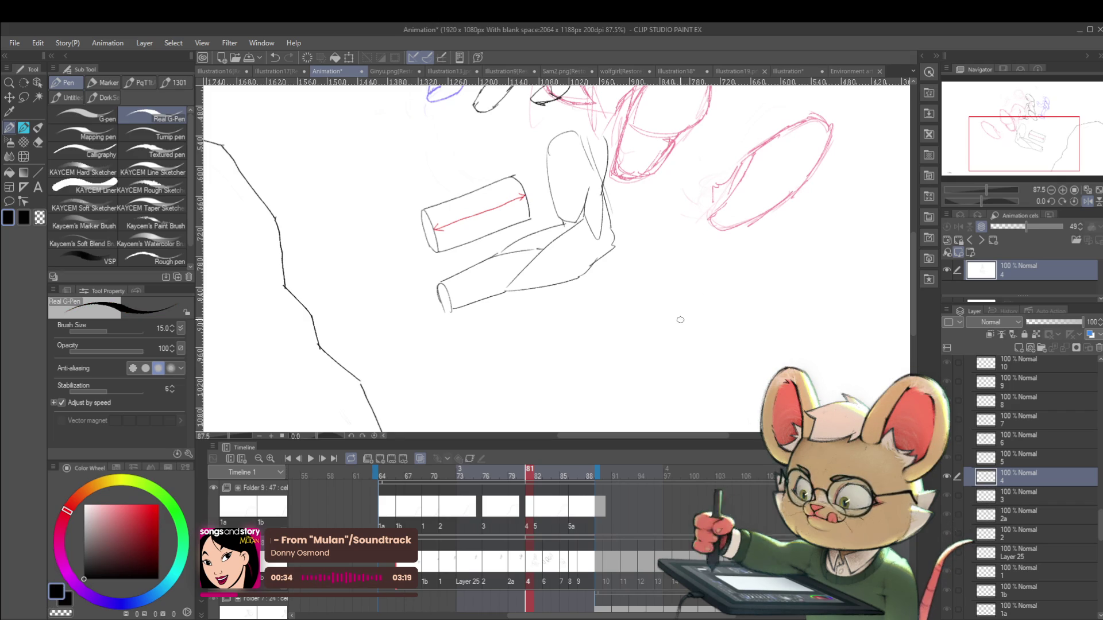
mouse_move(669, 306)
left_mouse_down()
mouse_move(692, 283)
mouse_move(707, 292)
mouse_move(669, 294)
mouse_move(686, 280)
mouse_move(706, 281)
mouse_move(714, 305)
left_mouse_up()
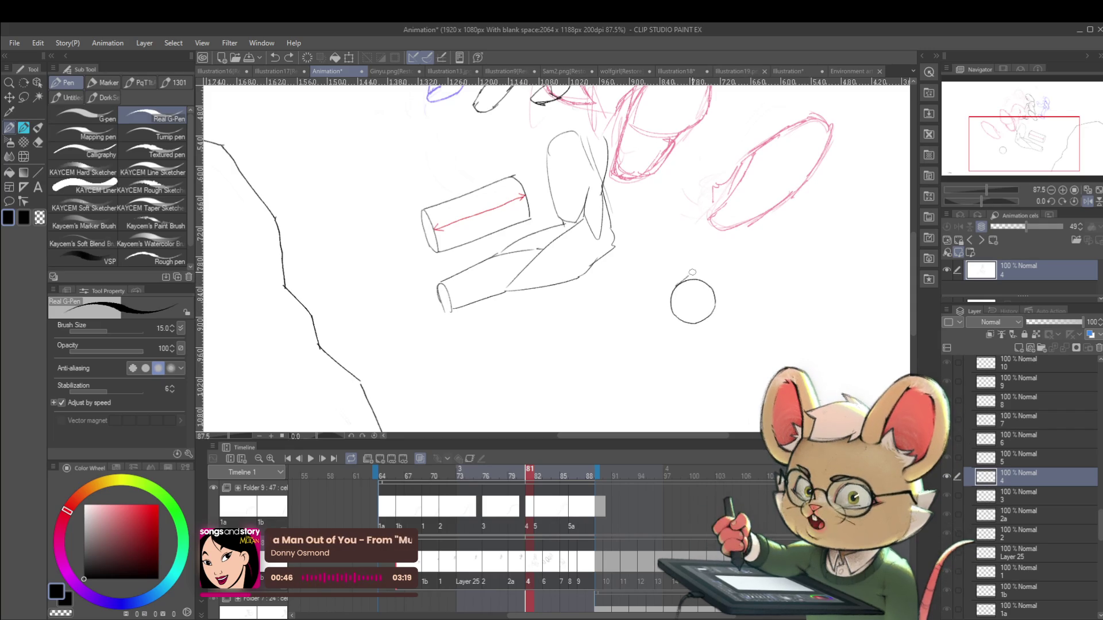
key("ctrl+z")
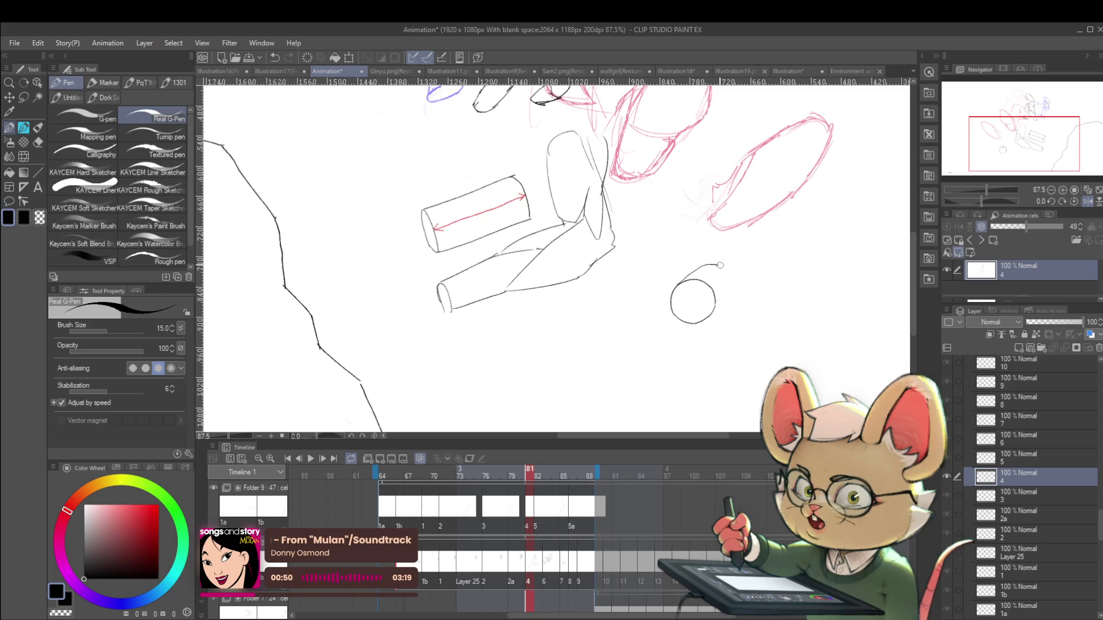
Turn the small circle into a short cylinder and add red arrowheads along its line
key("ctrl+z")
left_click_drag(679, 282, 712, 264)
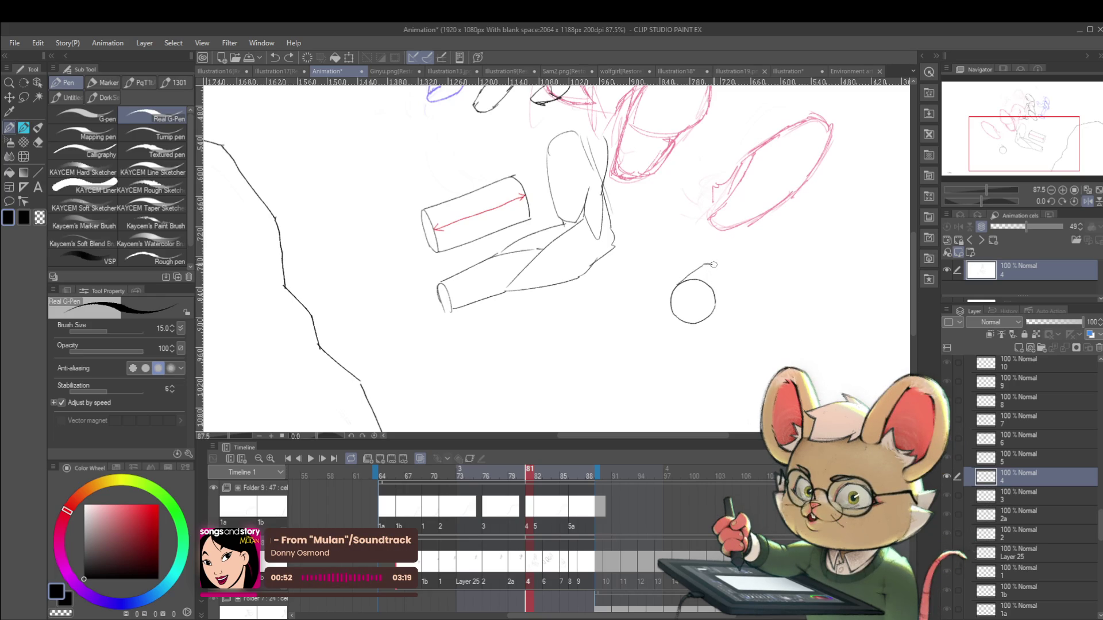
left_click_drag(717, 265, 722, 305)
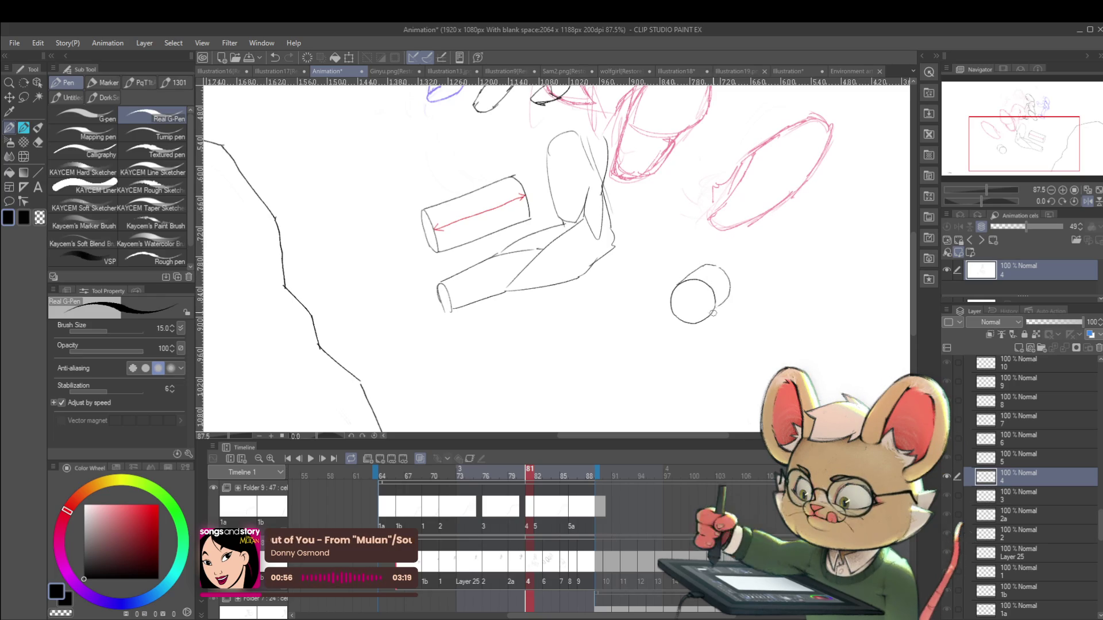
scroll(712, 293, "down", 3)
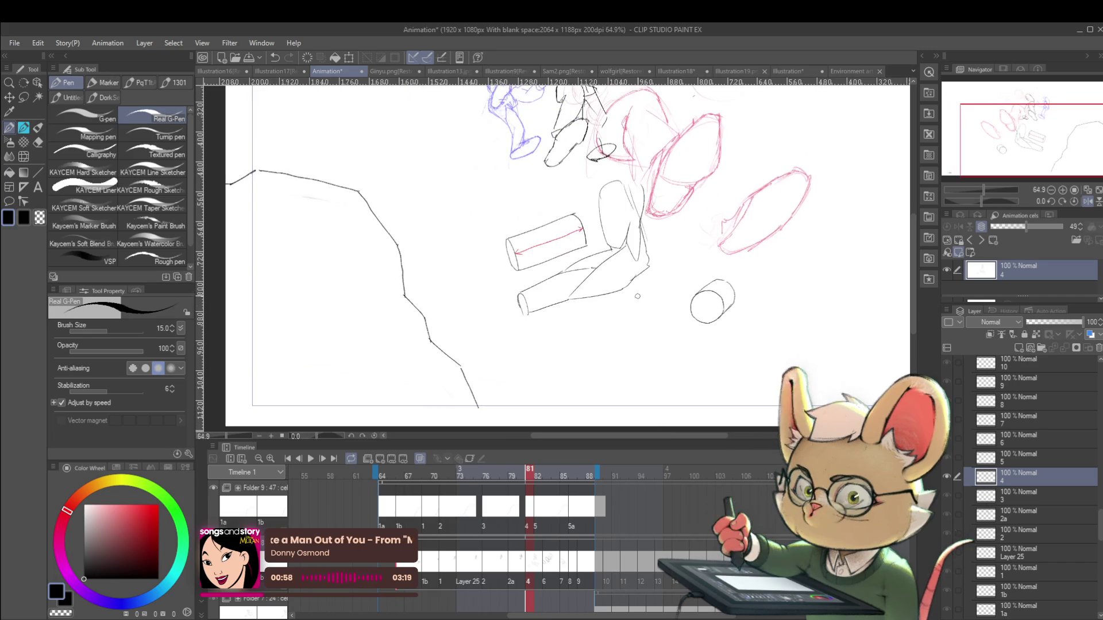
scroll(702, 280, "up", 3)
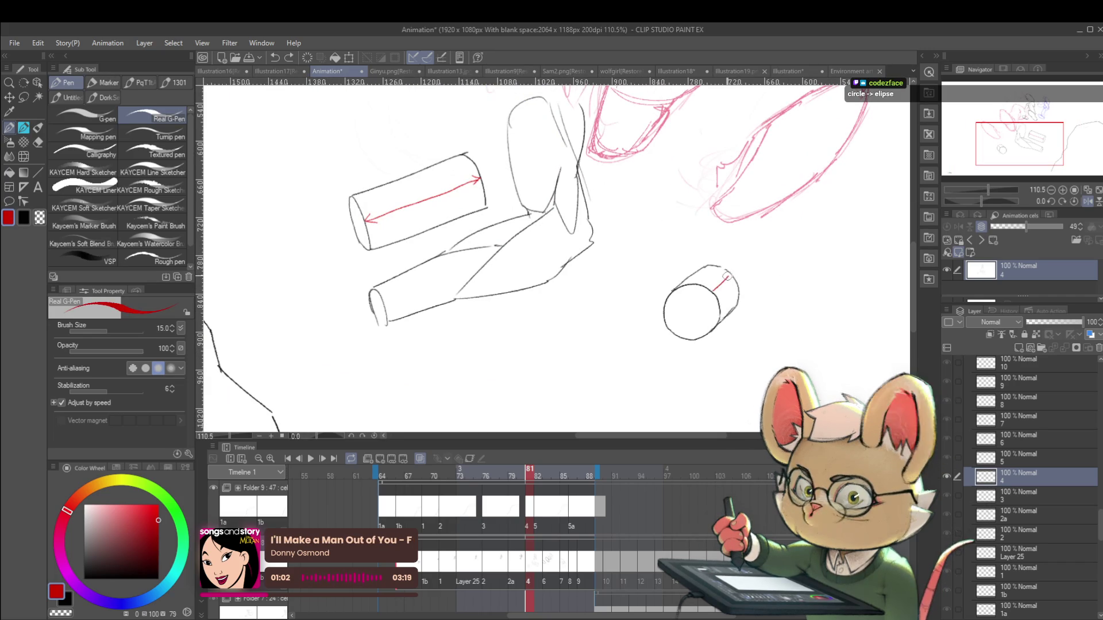
left_click_drag(725, 277, 718, 292)
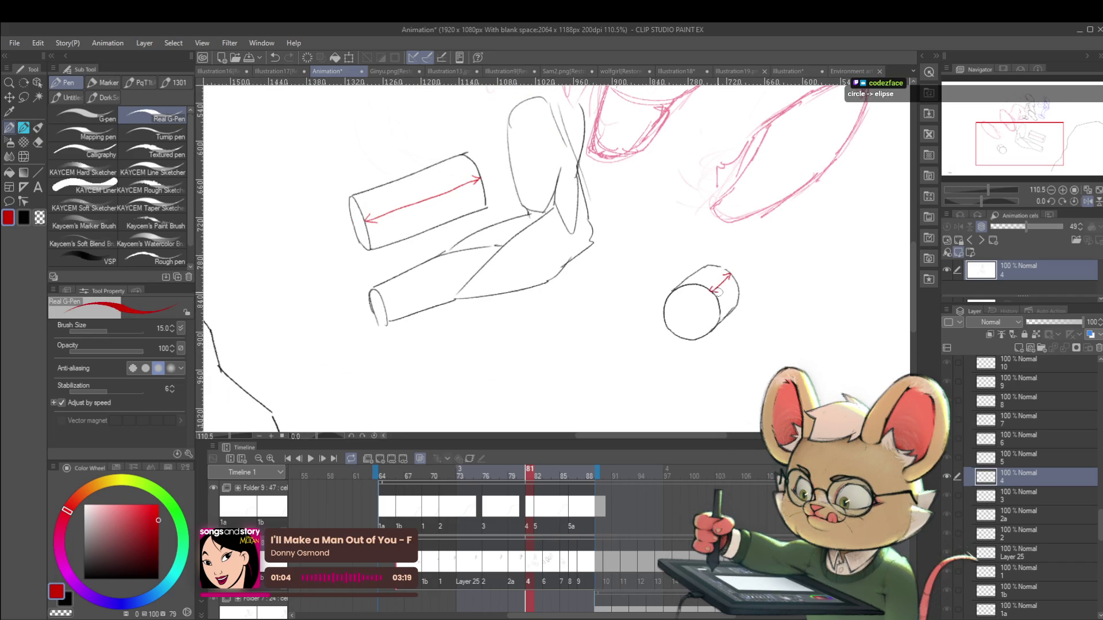
Draw a red vertical axis in the empty area left of the figure
scroll(715, 272, "down", 1)
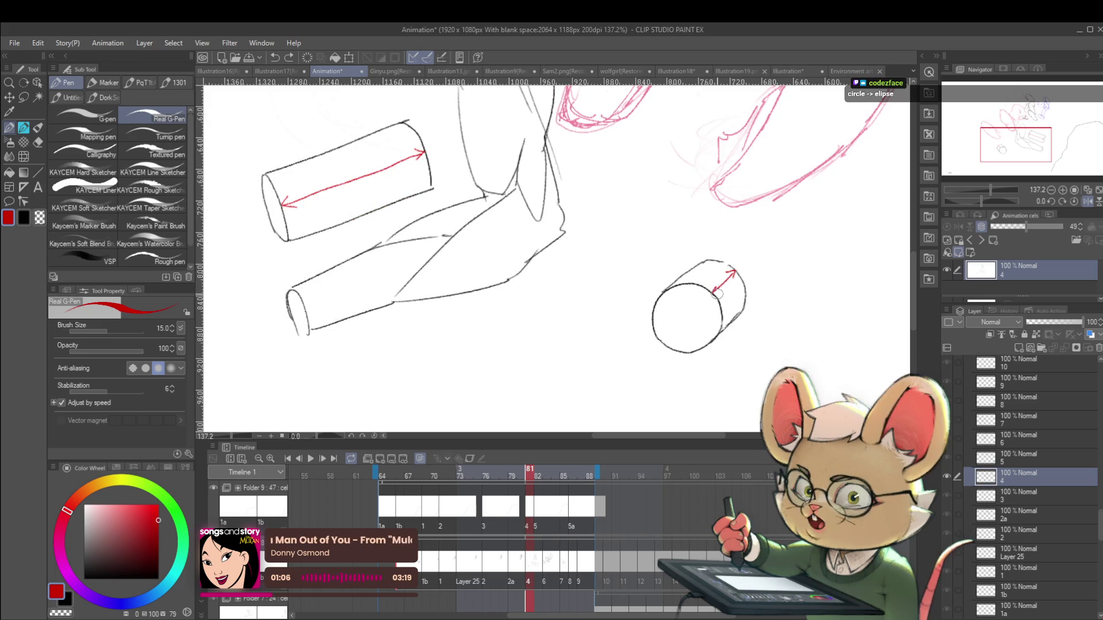
scroll(704, 268, "down", 2)
left_click_drag(705, 267, 552, 276)
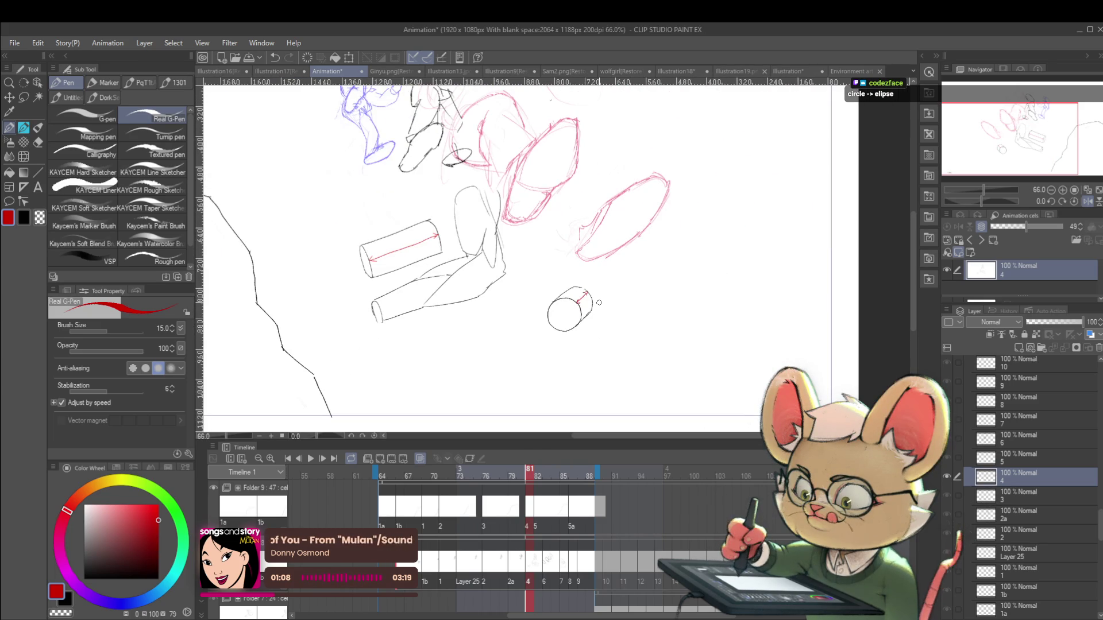
scroll(584, 311, "up", 3)
left_click_drag(584, 312, 701, 283)
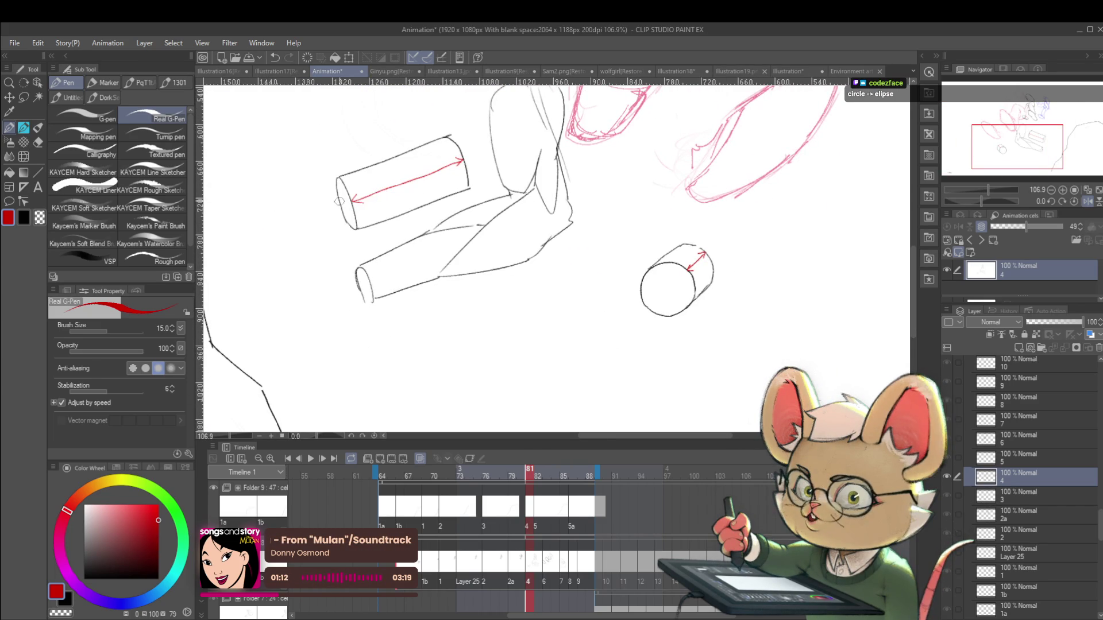
left_click_drag(454, 204, 487, 246)
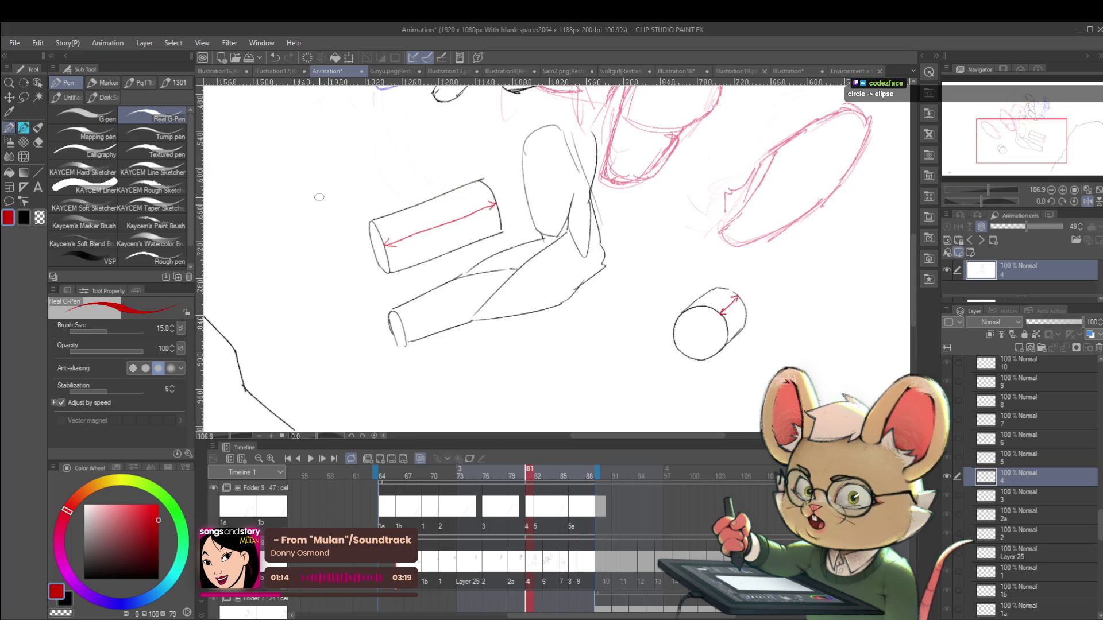
mouse_move(286, 169)
left_mouse_down()
mouse_move(285, 235)
mouse_move(281, 187)
left_mouse_up()
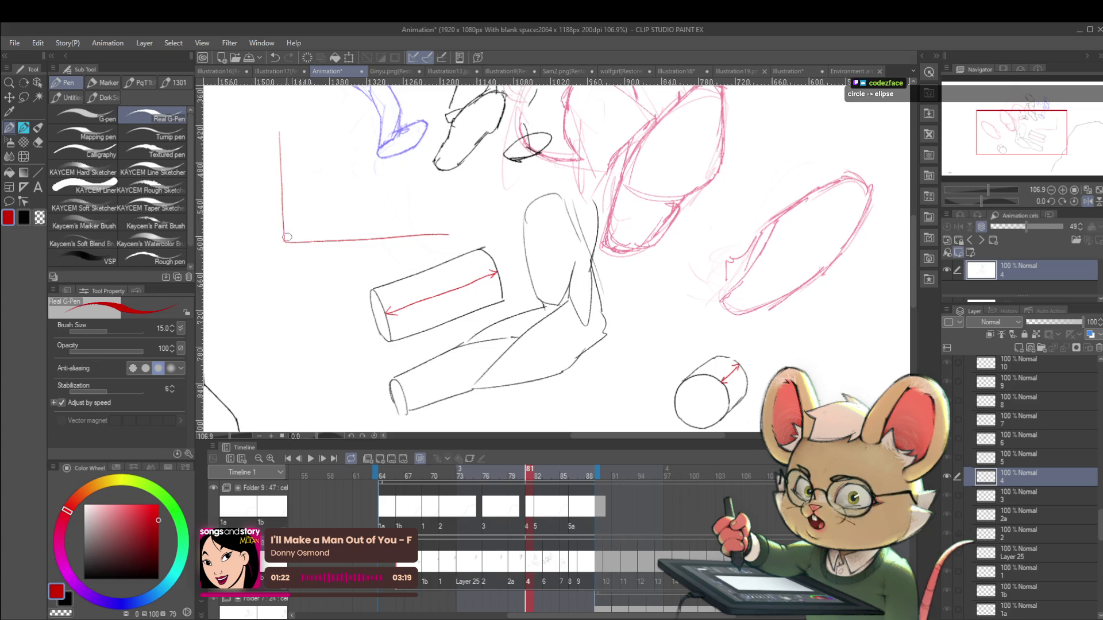
Redraw the red diagonal axis at a shallower angle and add an arrowhead to the horizontal axis
key("ctrl+z")
left_click_drag(285, 241, 323, 217)
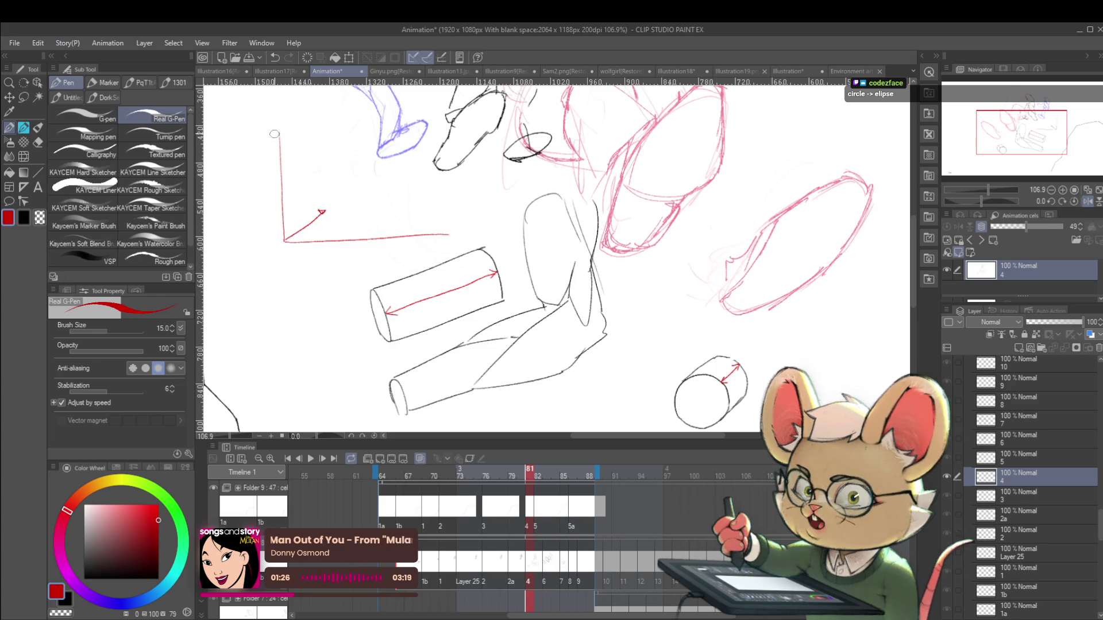
left_click_drag(448, 228, 448, 239)
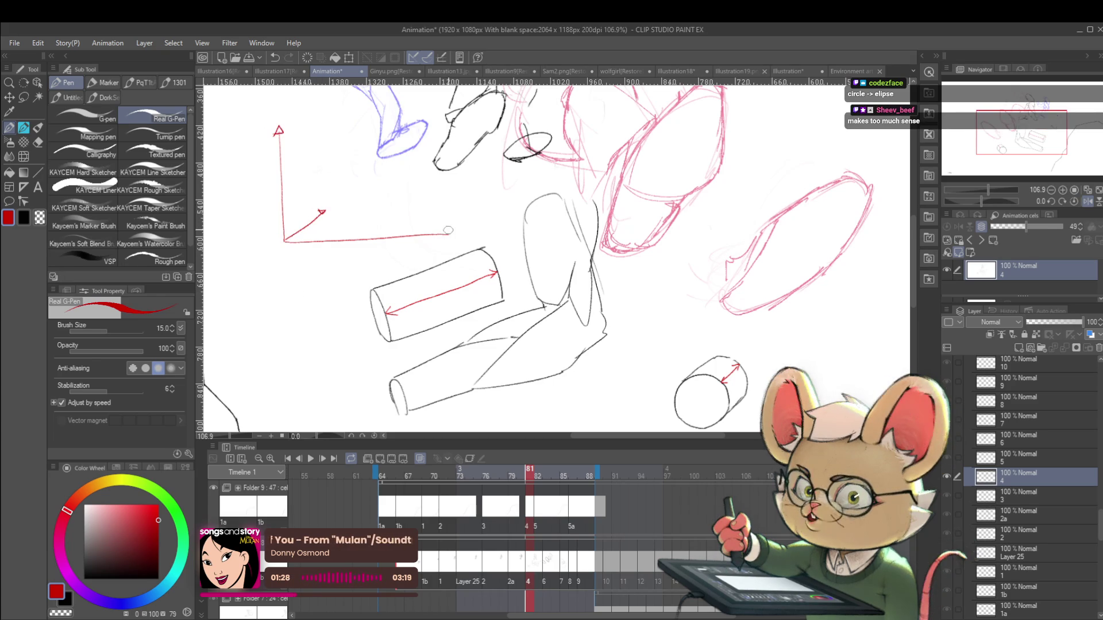
scroll(459, 224, "down", 3)
scroll(401, 189, "up", 3)
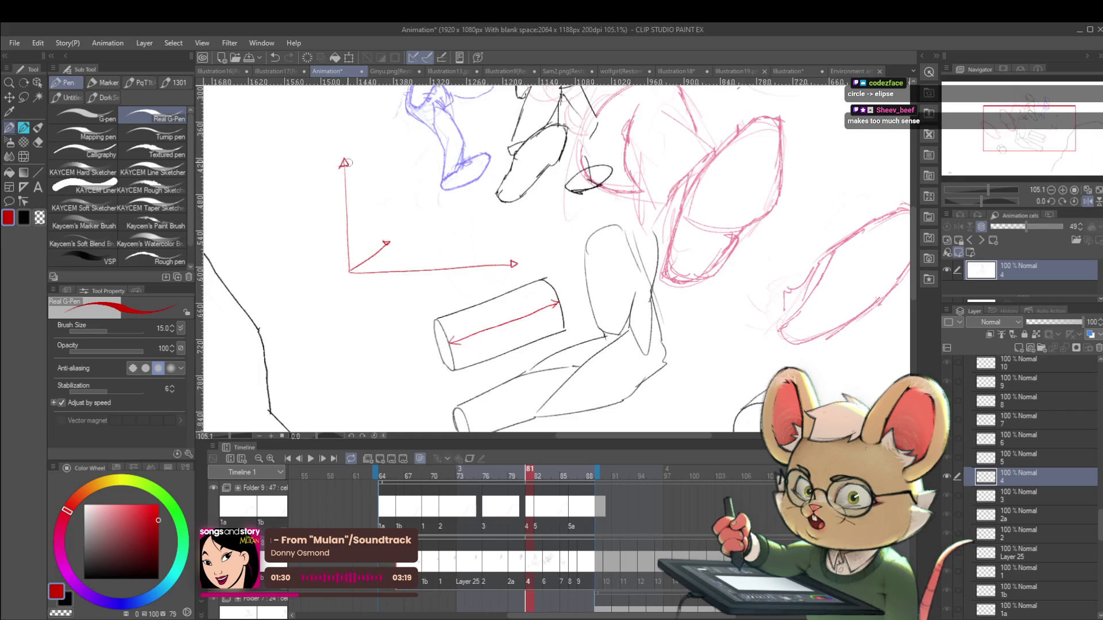
mouse_move(655, 282)
left_mouse_down()
mouse_move(630, 198)
mouse_move(636, 231)
left_mouse_up()
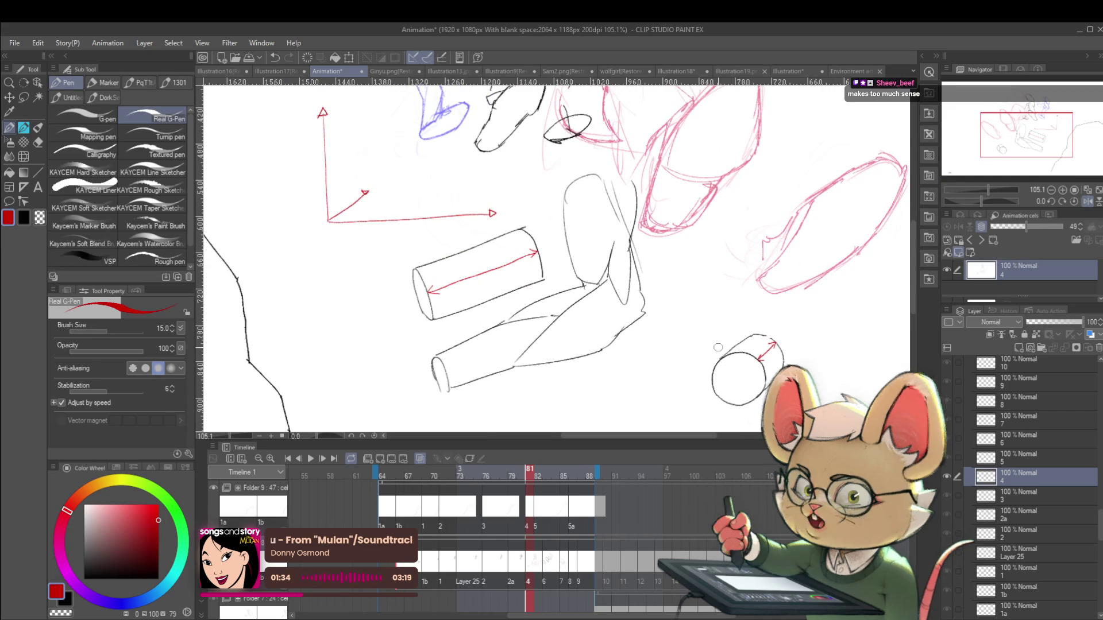
left_click_drag(705, 330, 736, 357)
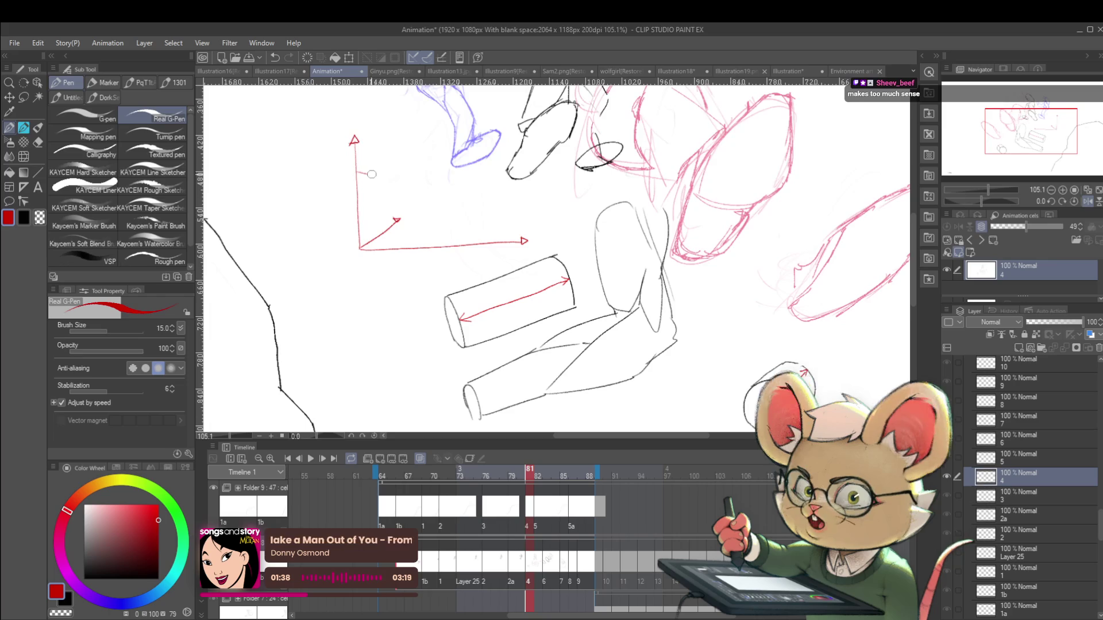
Draw blue arrows on the large cylinder's end and inside the small cylinder
left_click_drag(356, 174, 542, 174)
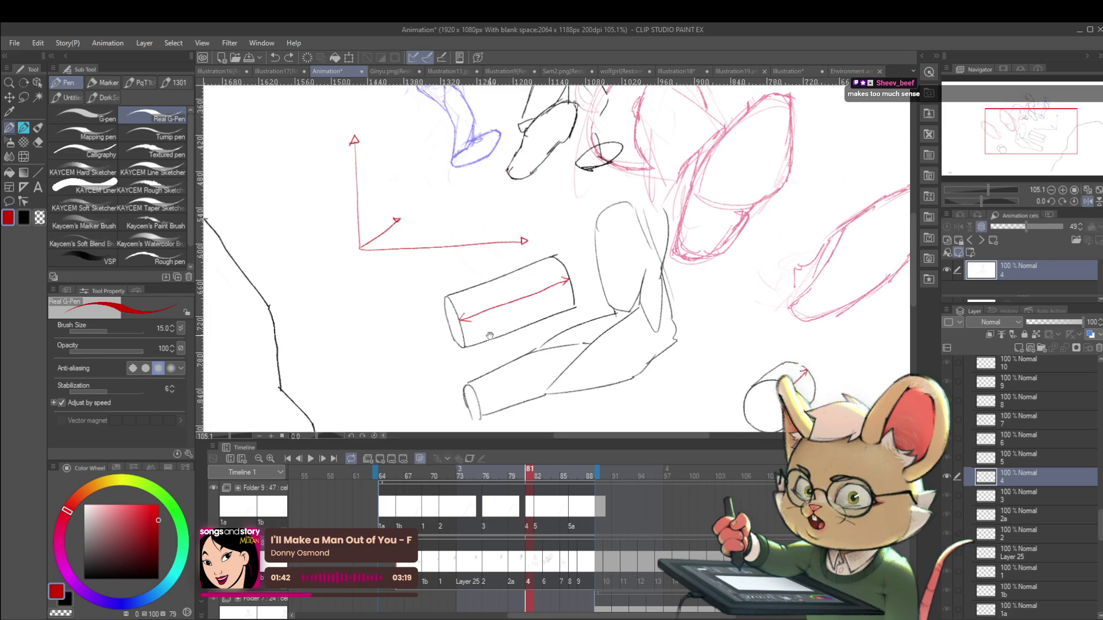
left_click_drag(457, 320, 424, 264)
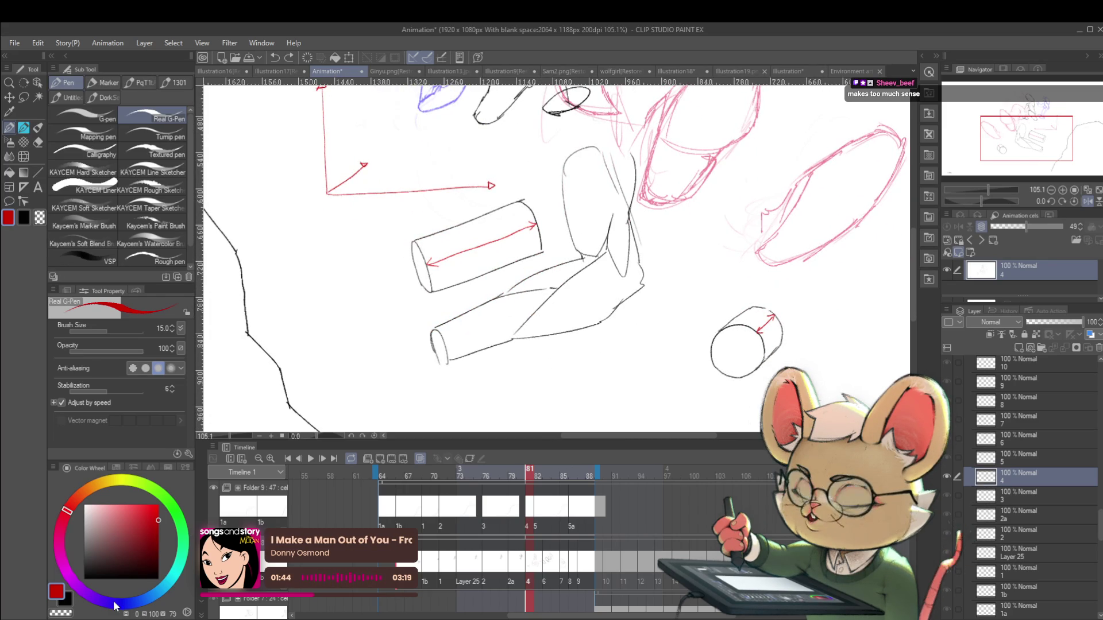
left_click_drag(115, 601, 121, 602)
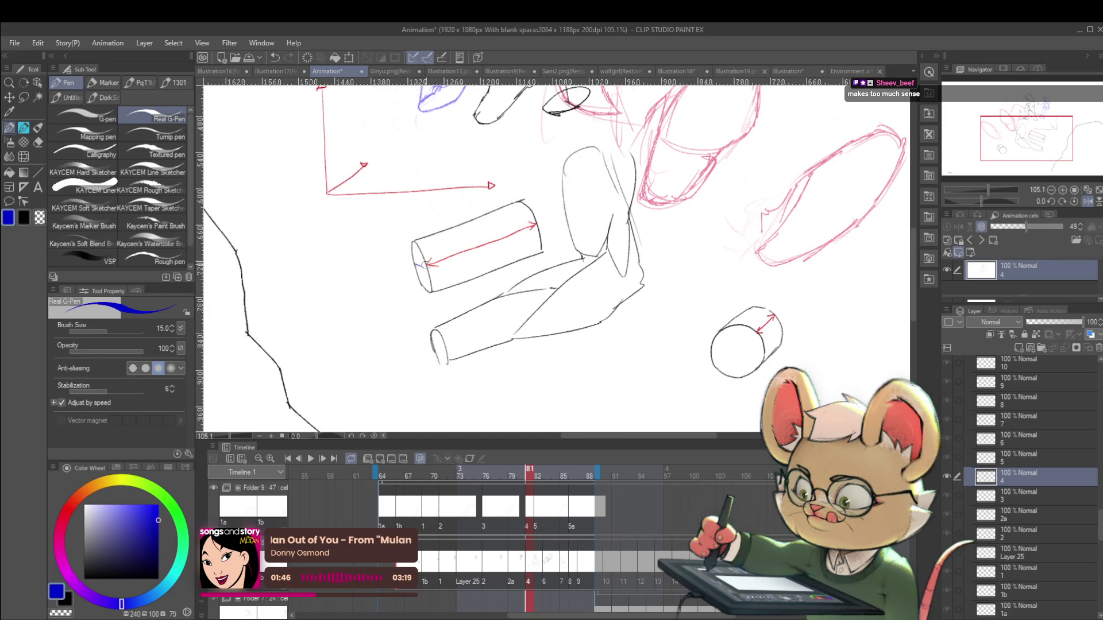
left_click_drag(414, 262, 424, 263)
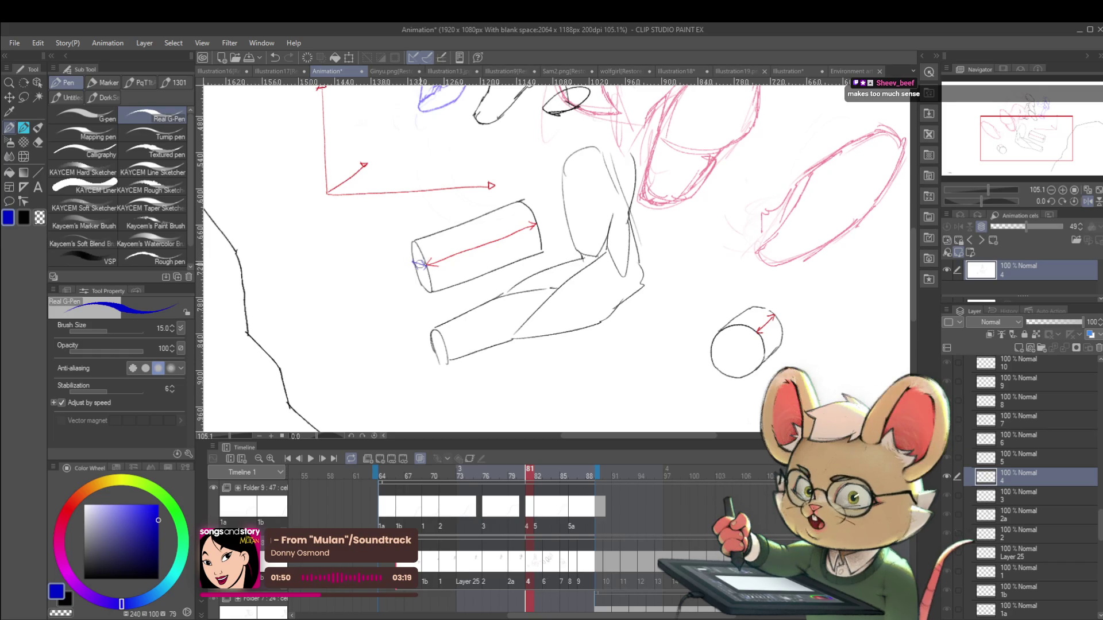
mouse_move(763, 364)
left_mouse_down()
mouse_move(671, 357)
mouse_move(645, 344)
left_mouse_up()
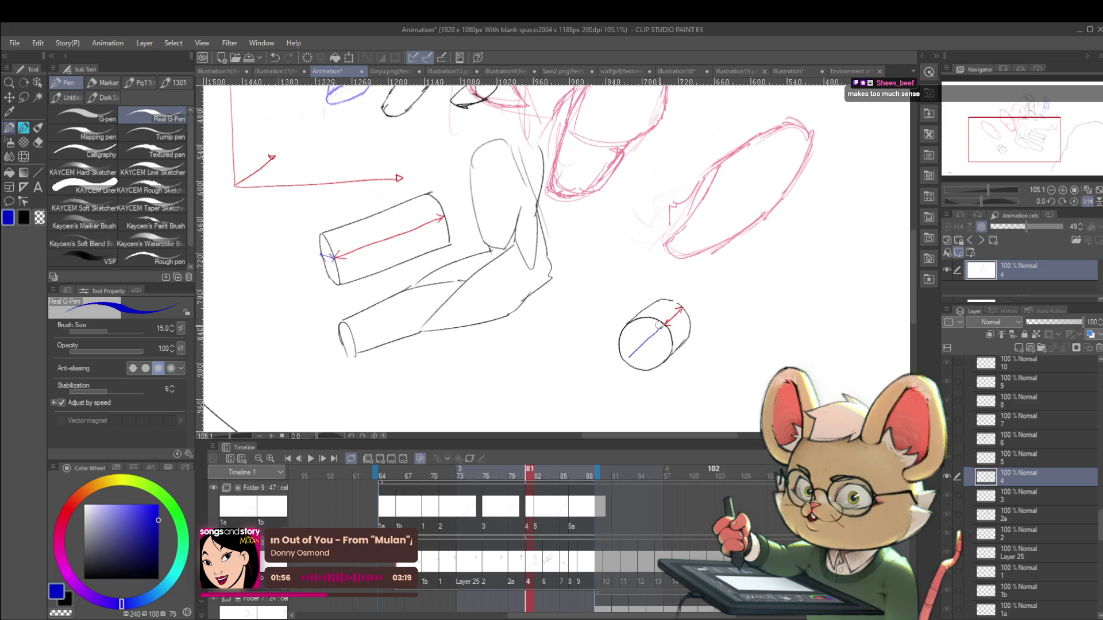
left_click_drag(632, 348, 637, 357)
Bring the whole sketch into view and set the drawing colour back to black
scroll(654, 365, "down", 3)
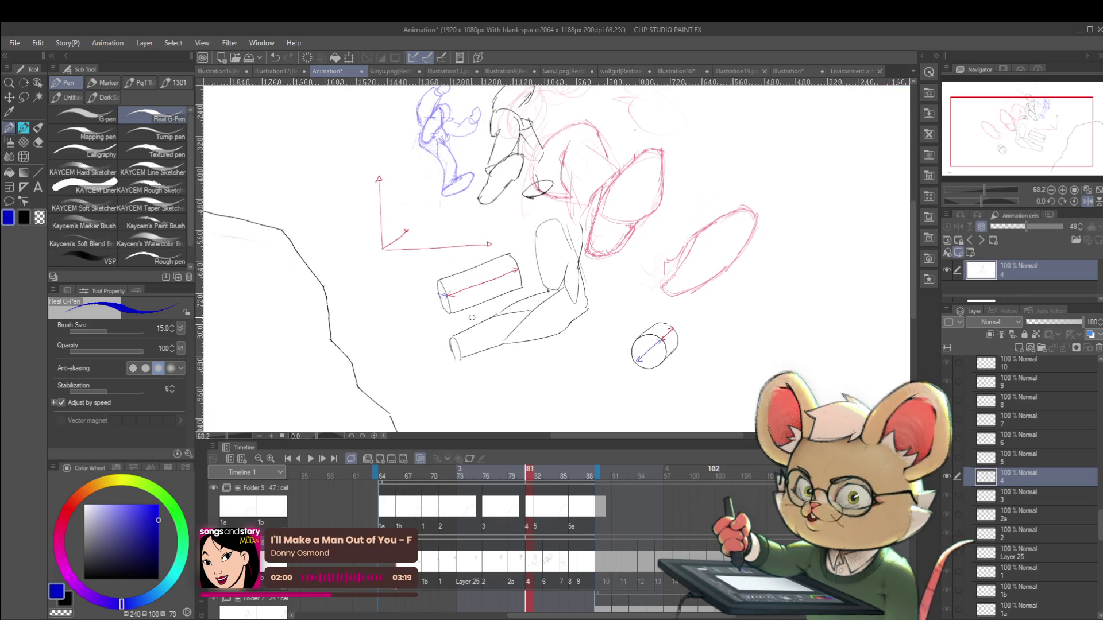
left_click_drag(472, 318, 383, 303)
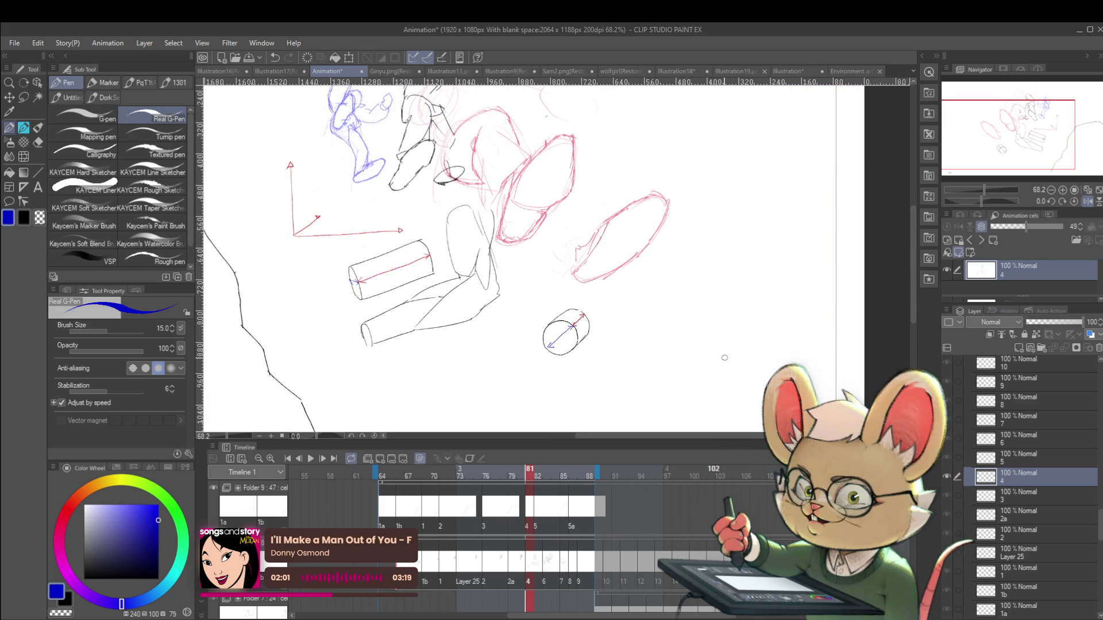
left_click(65, 513)
left_click_drag(704, 360, 643, 372)
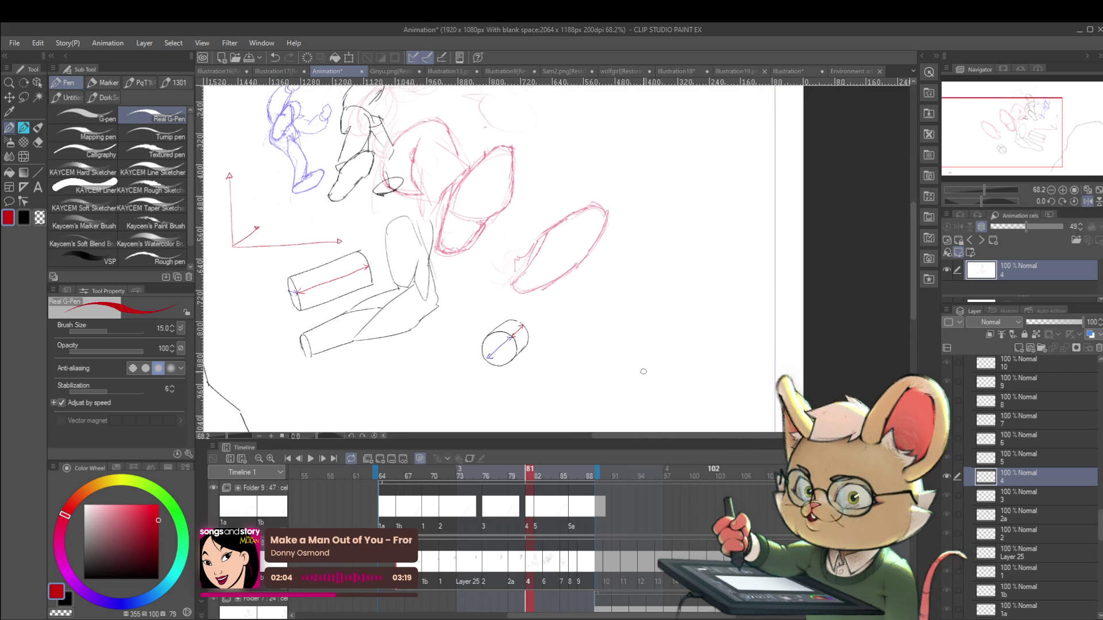
key("x")
scroll(611, 345, "up", 3)
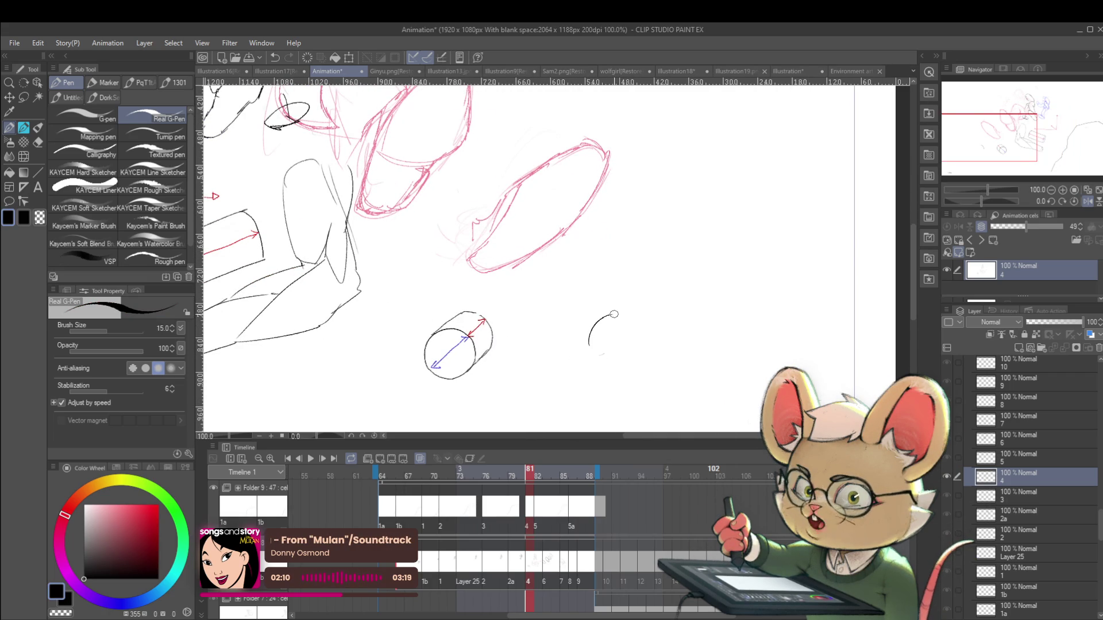
Complete the black circle right of the small cylinder, refining its top edge
mouse_move(624, 317)
left_mouse_down()
mouse_move(635, 335)
mouse_move(594, 354)
left_mouse_up()
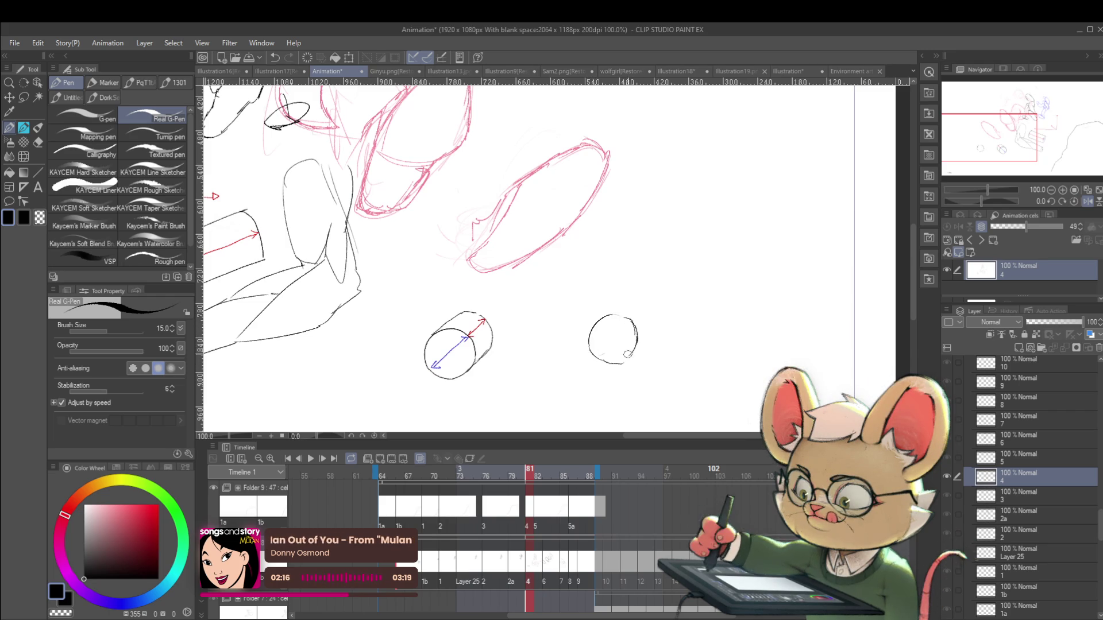
left_click_drag(636, 341, 623, 364)
left_click_drag(599, 316, 622, 312)
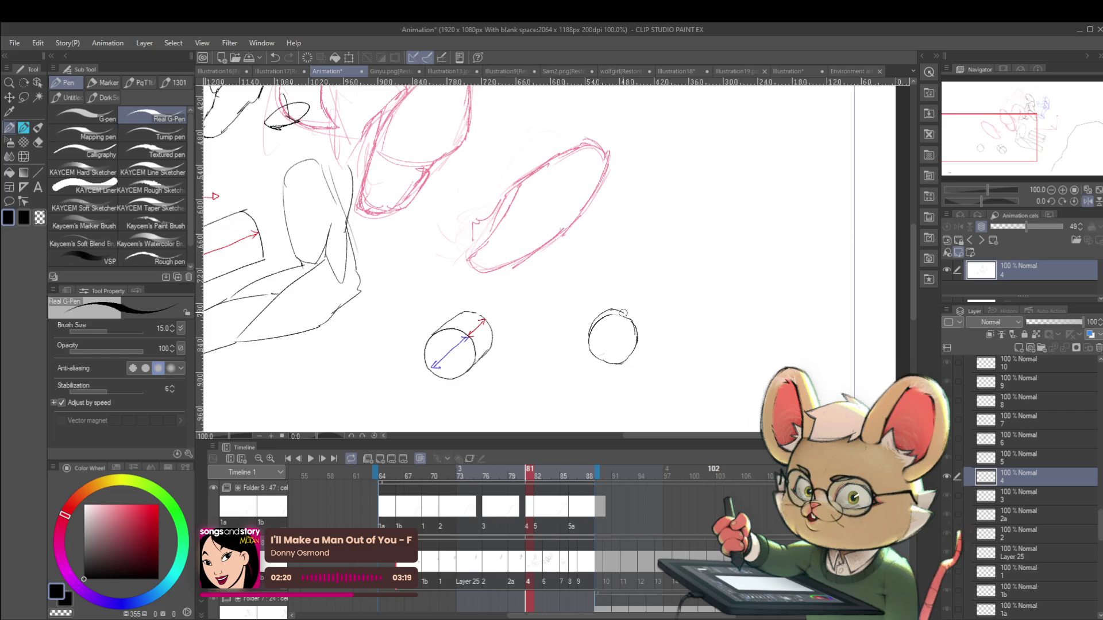
left_click_drag(627, 314, 631, 317)
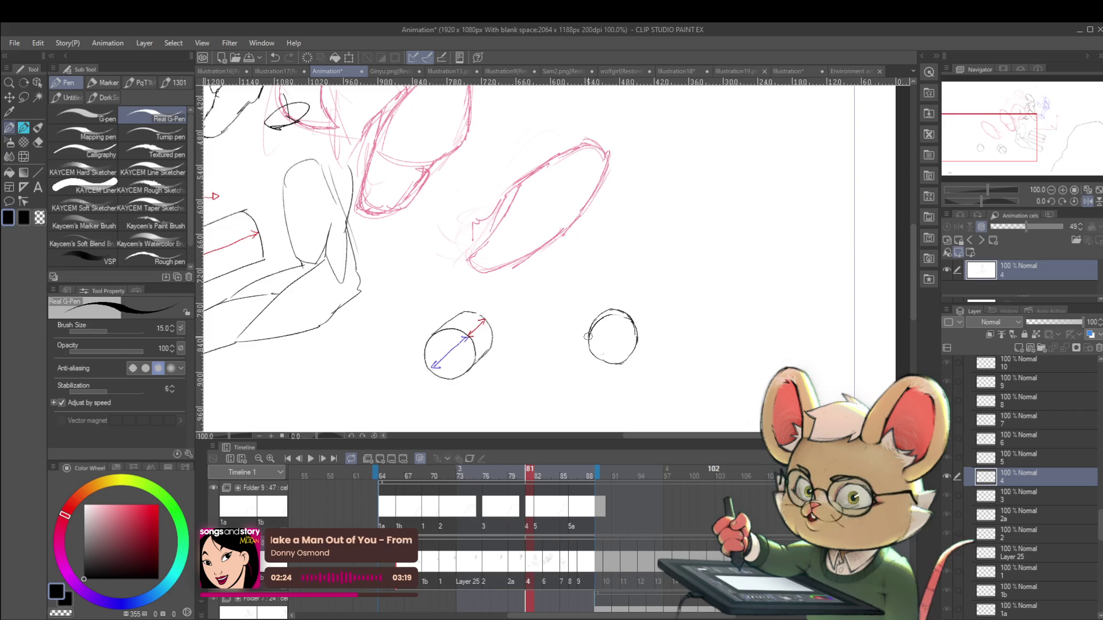
scroll(609, 312, "down", 3)
scroll(621, 344, "up", 2)
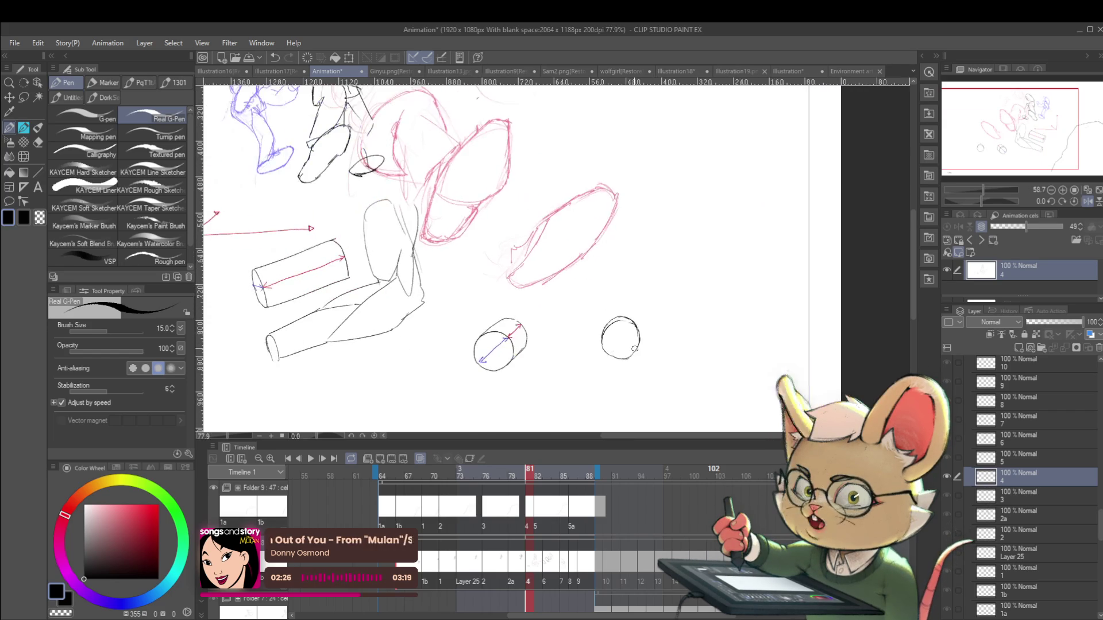
Add a red arrow tip atop the circle and a blue arrow across it
left_click(158, 521)
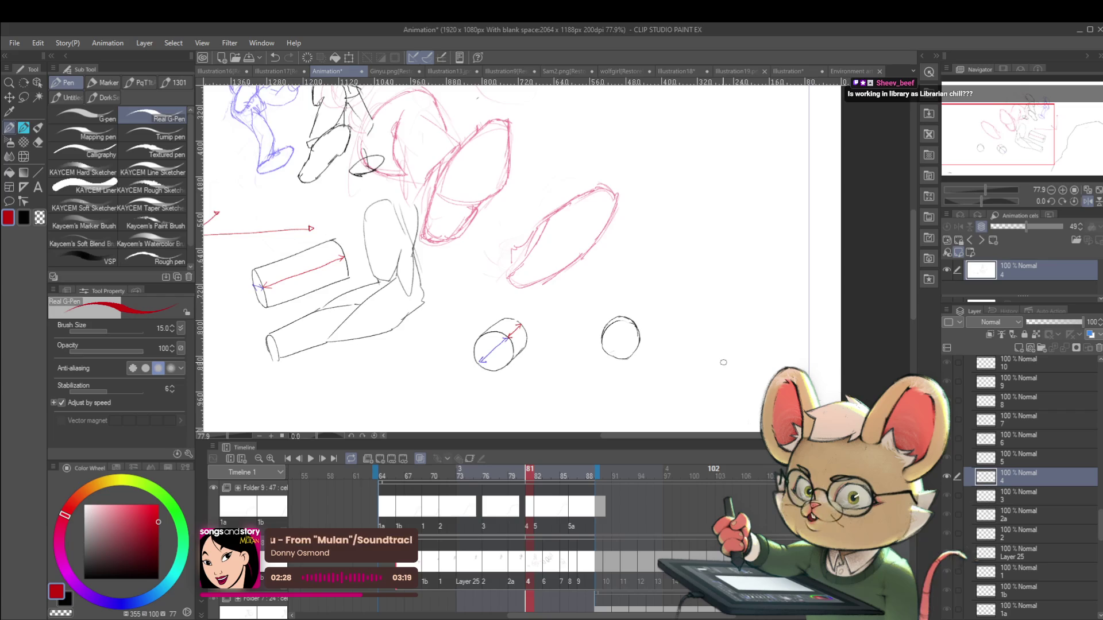
scroll(646, 337, "up", 4)
left_click_drag(586, 291, 588, 301)
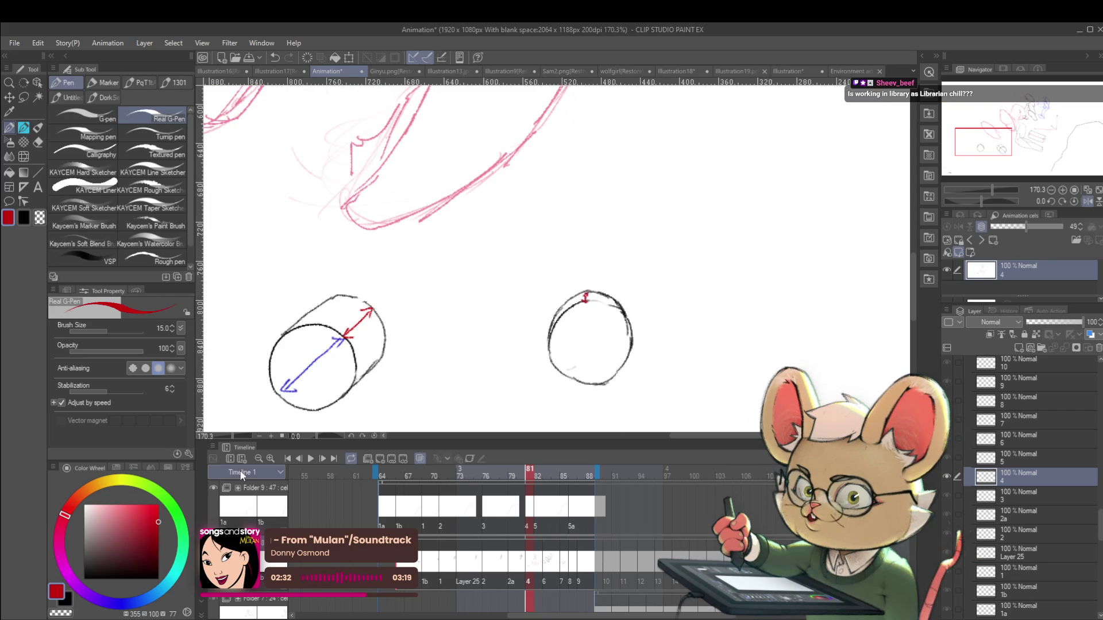
left_click(116, 603)
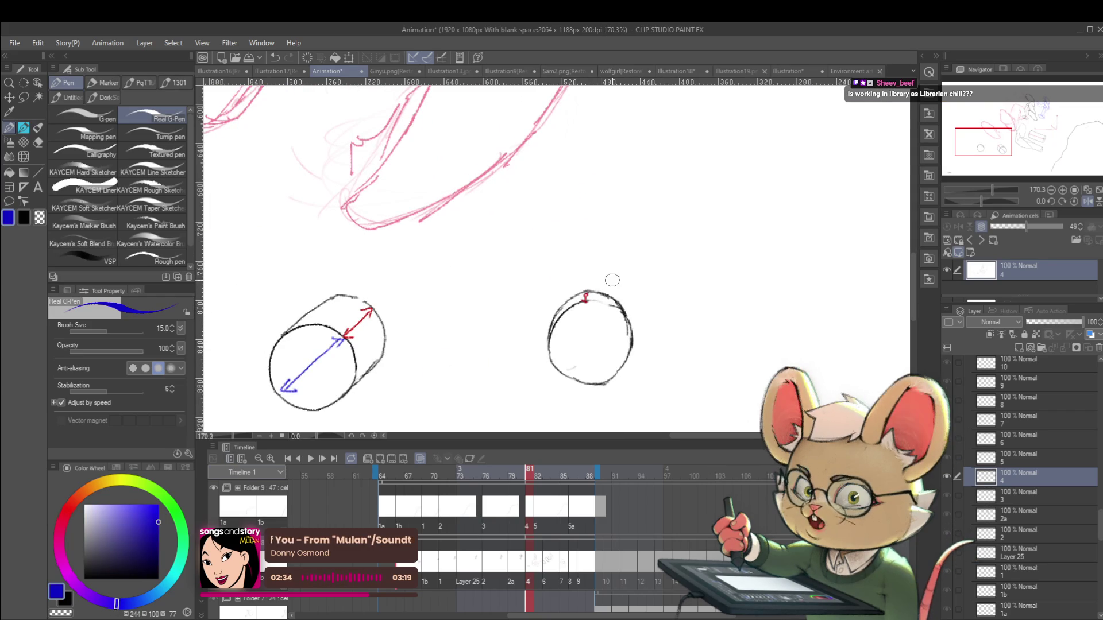
left_click_drag(609, 330, 624, 323)
scroll(615, 356, "down", 5)
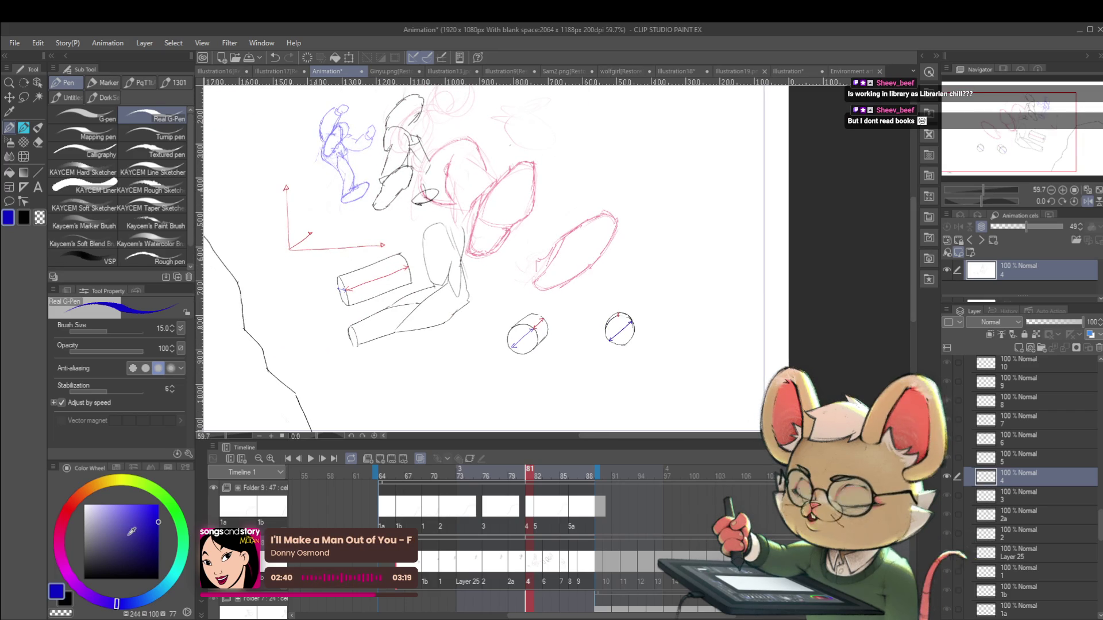
left_click(66, 511)
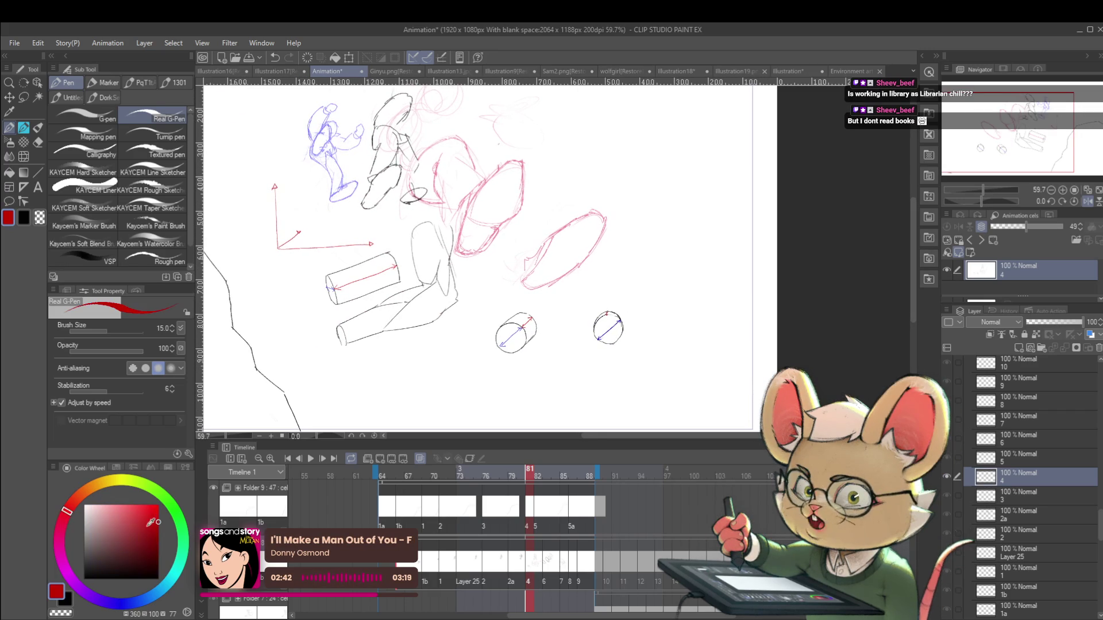
Sketch a red eye below the circles with brow and lid arcs and a short arrow line beneath
scroll(666, 362, "up", 1)
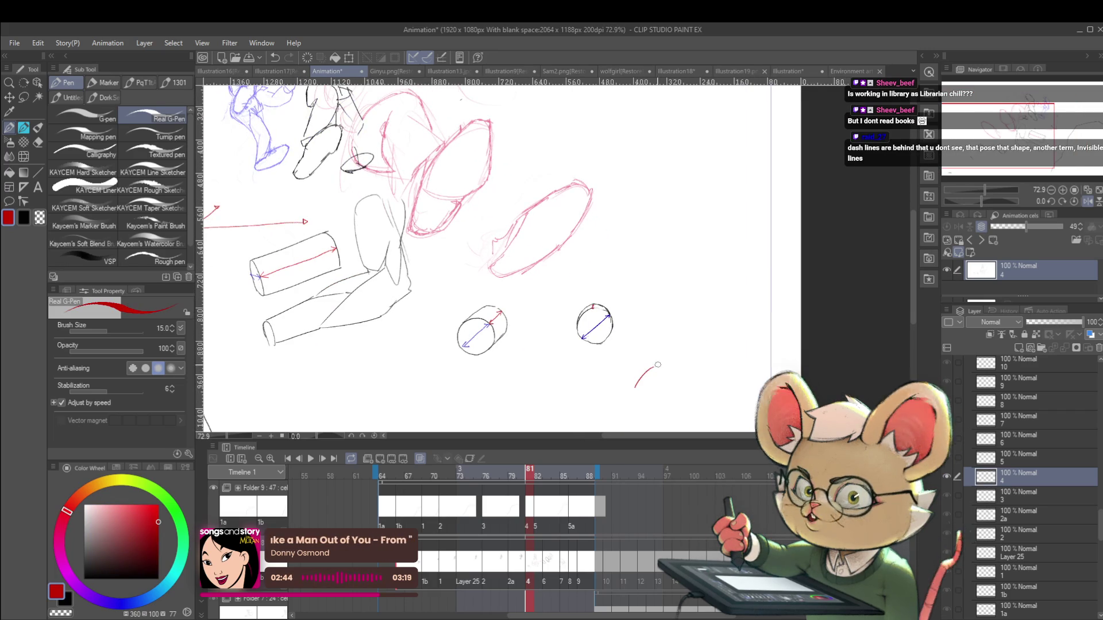
mouse_move(659, 368)
left_mouse_down()
mouse_move(685, 385)
mouse_move(671, 380)
left_mouse_up()
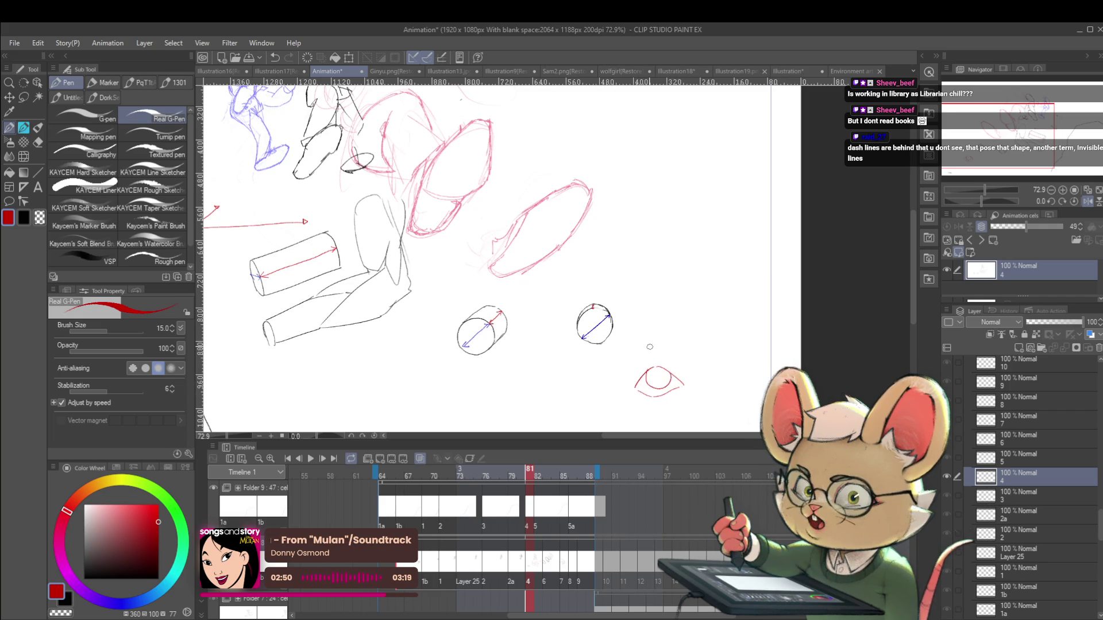
mouse_move(636, 349)
left_mouse_down()
mouse_move(671, 348)
mouse_move(708, 320)
mouse_move(653, 310)
left_mouse_up()
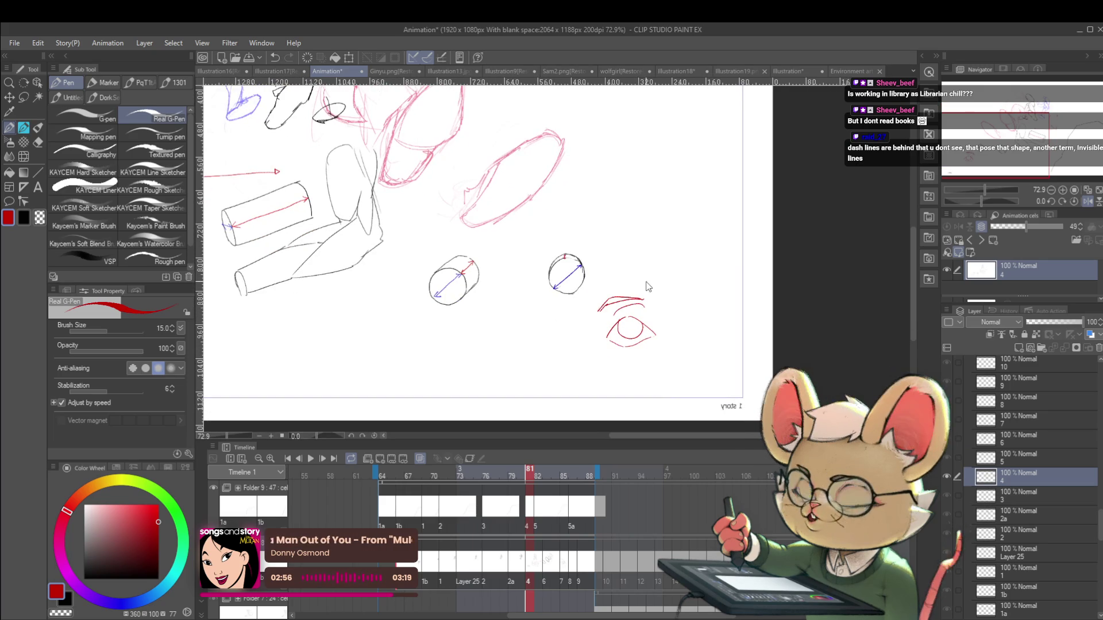
left_click_drag(610, 317, 647, 315)
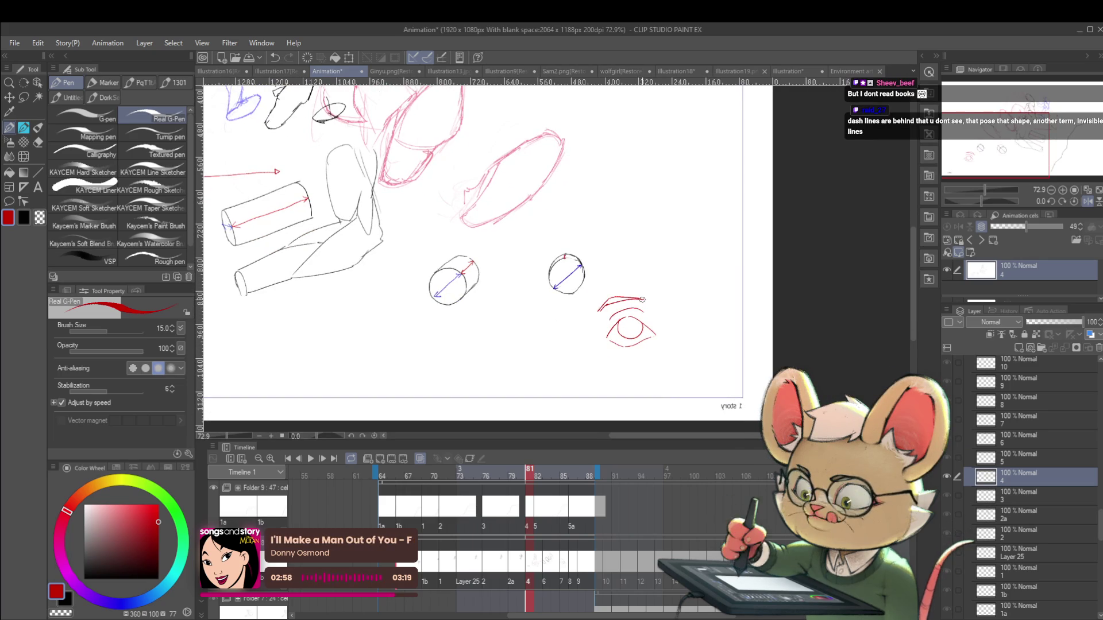
mouse_move(605, 359)
left_mouse_down()
mouse_move(649, 359)
mouse_move(607, 362)
left_mouse_up()
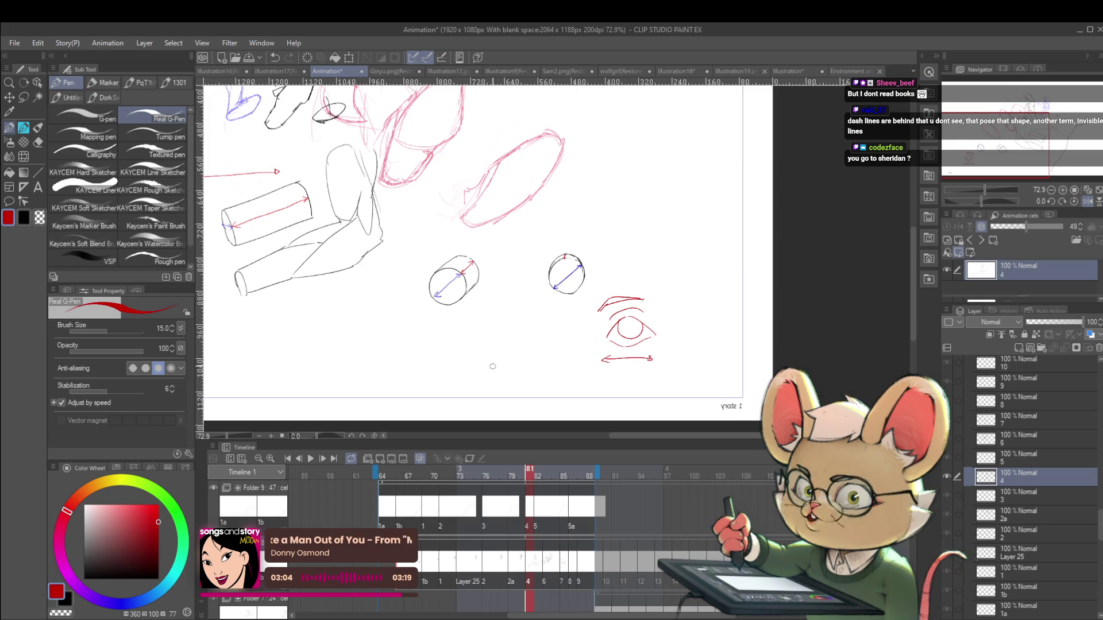
scroll(544, 328, "up", 1)
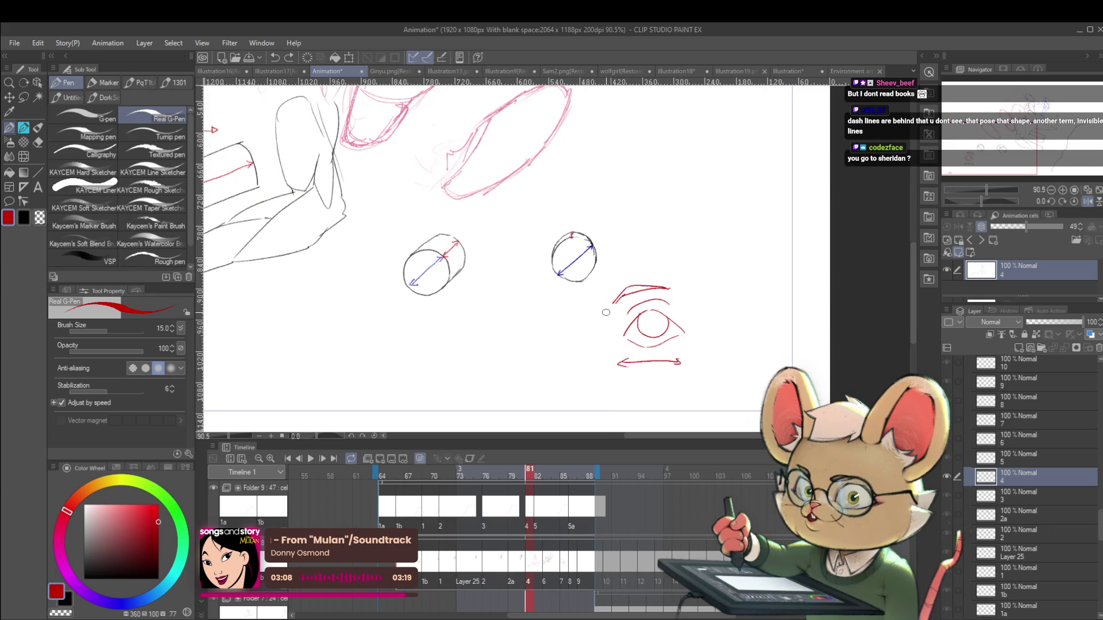
Sketch a smaller red eye left of the first with upper and lower lid curves and a corner stroke
left_click_drag(540, 317, 531, 334)
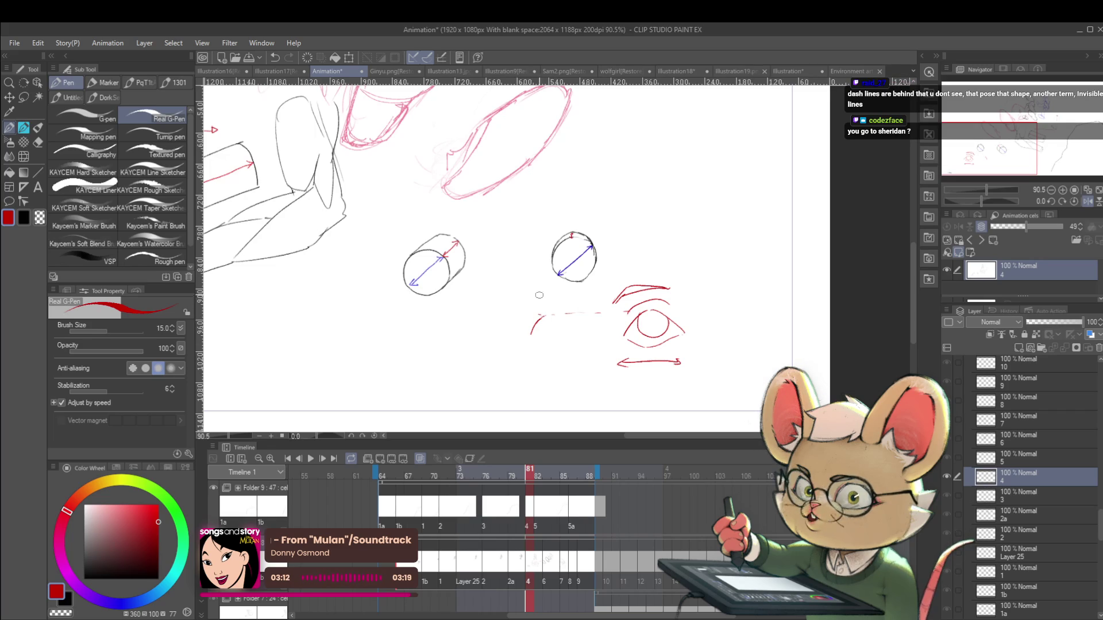
left_click_drag(551, 316, 572, 332)
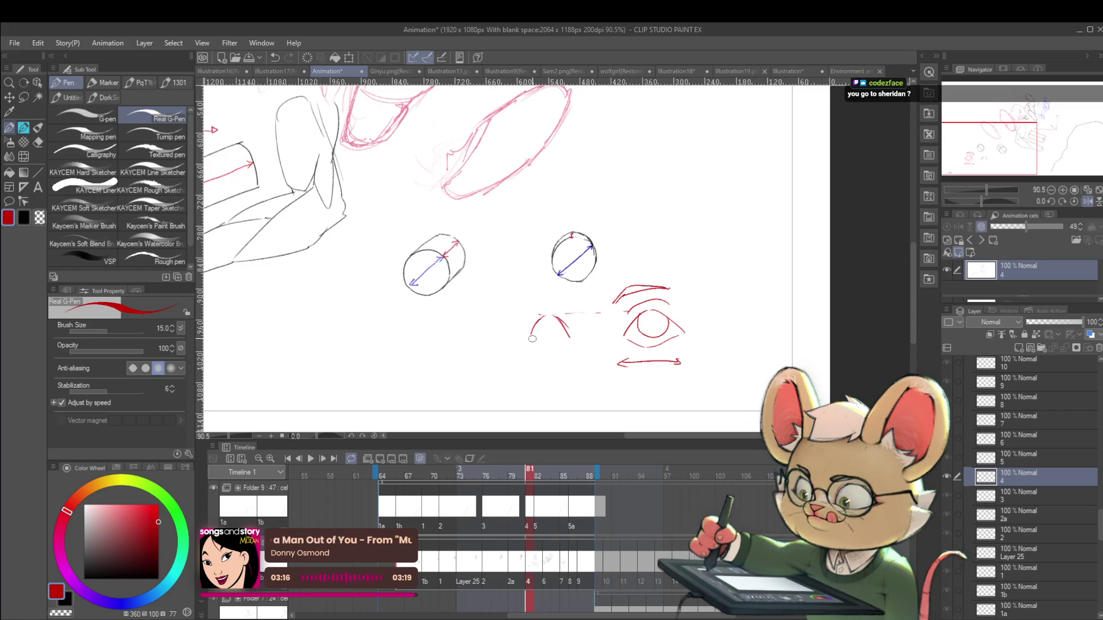
left_click_drag(651, 311, 644, 338)
key("ctrl+z")
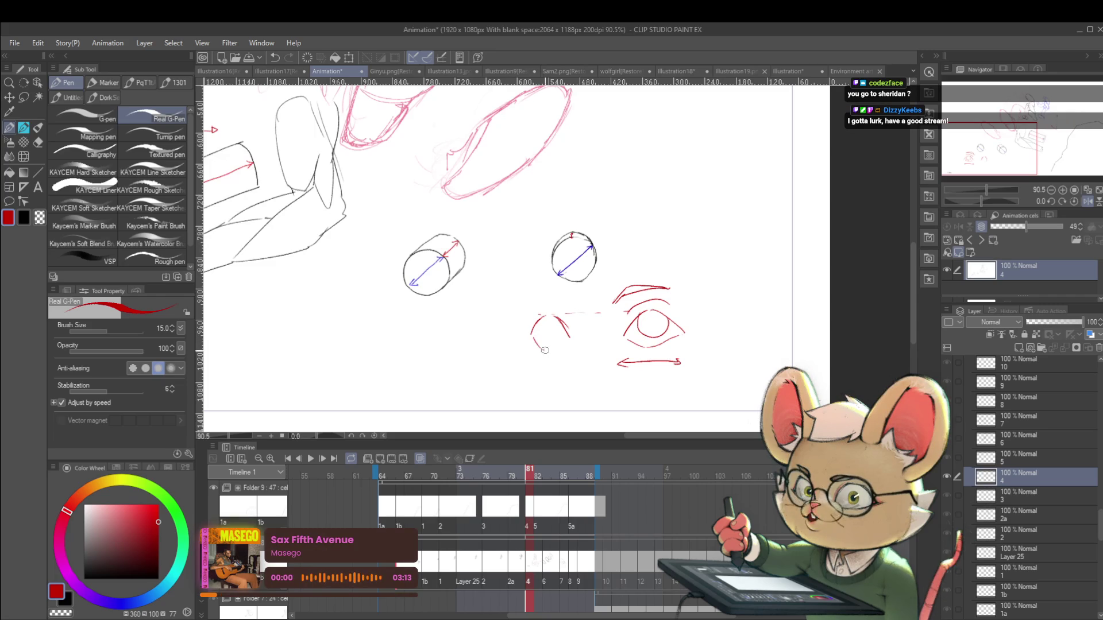
left_click_drag(556, 347, 569, 336)
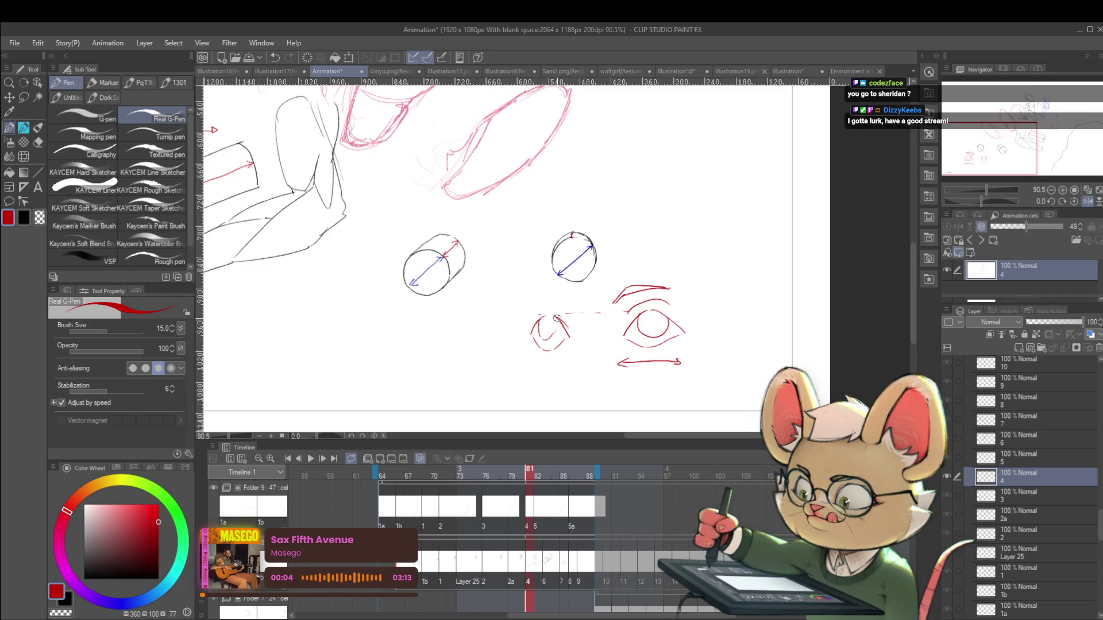
scroll(596, 293, "down", 5)
scroll(584, 288, "up", 4)
left_click_drag(568, 299, 550, 314)
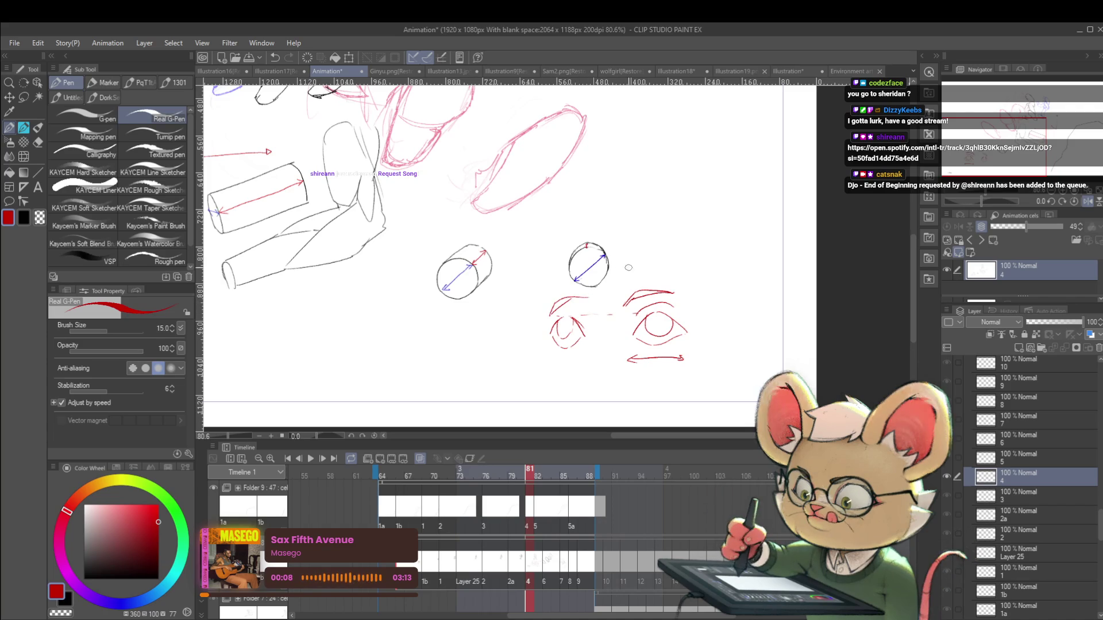
scroll(618, 312, "down", 3)
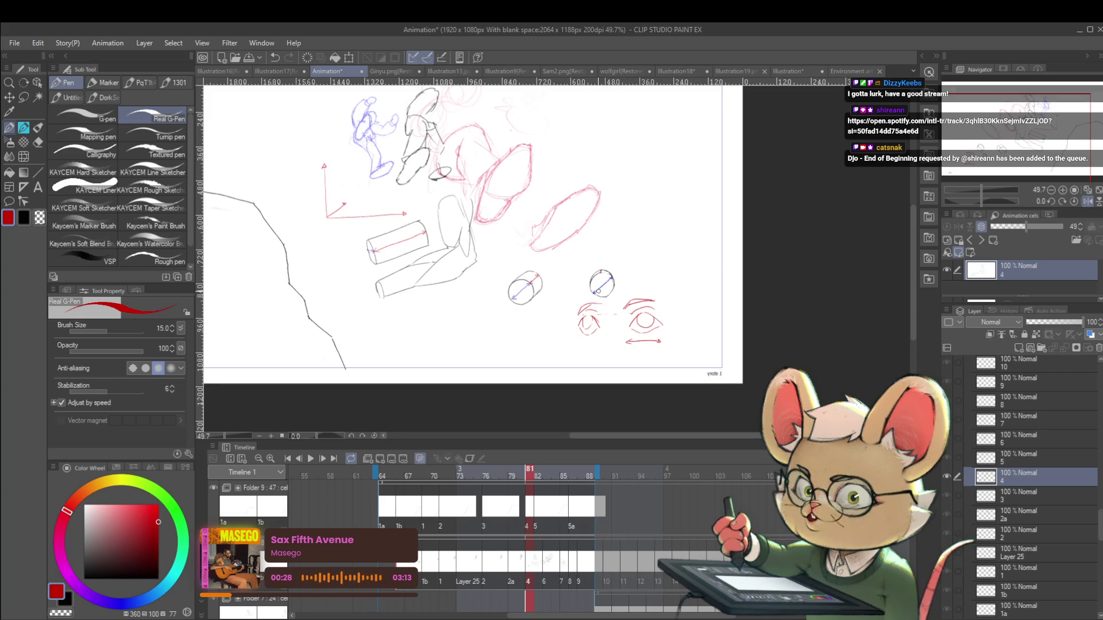
Mirror the canvas view and rough out a box's edges below the cylinders
key("h")
scroll(551, 348, "up", 2)
left_click_drag(657, 363, 570, 373)
left_click_drag(634, 340, 636, 394)
mouse_move(634, 339)
left_mouse_down()
mouse_move(696, 336)
mouse_move(699, 396)
left_mouse_up()
Replace the red box strokes with a black wireframe cube's front, top and back edges
key("ctrl+z")
key("ctrl+z")
key("ctrl+z")
left_click(83, 579)
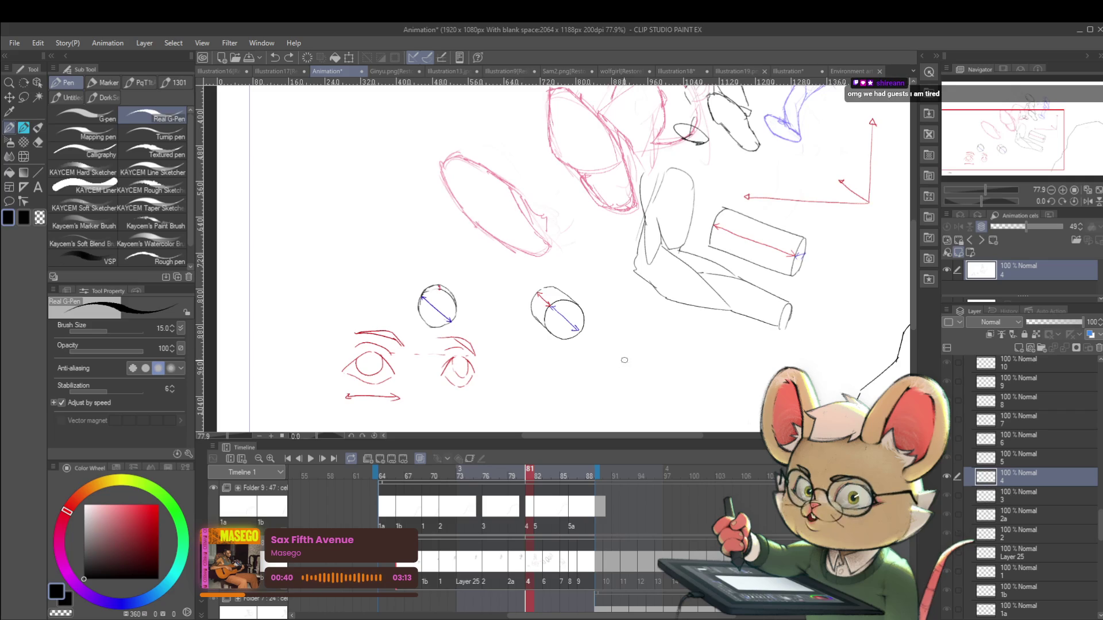
key("ctrl+z")
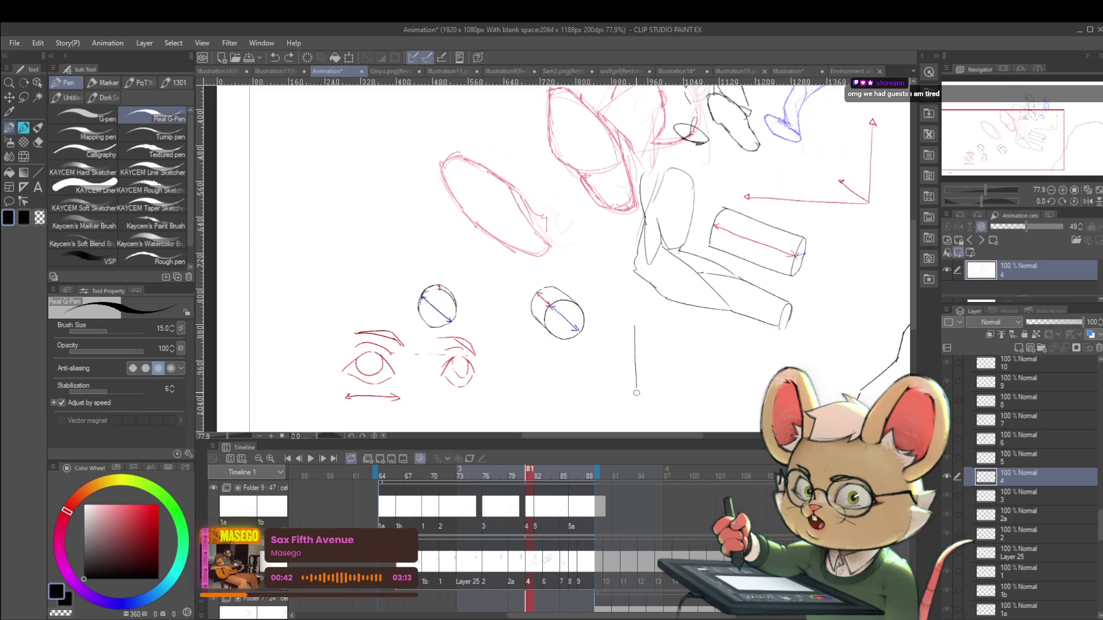
mouse_move(637, 394)
left_mouse_down()
mouse_move(636, 324)
mouse_move(694, 348)
left_mouse_up()
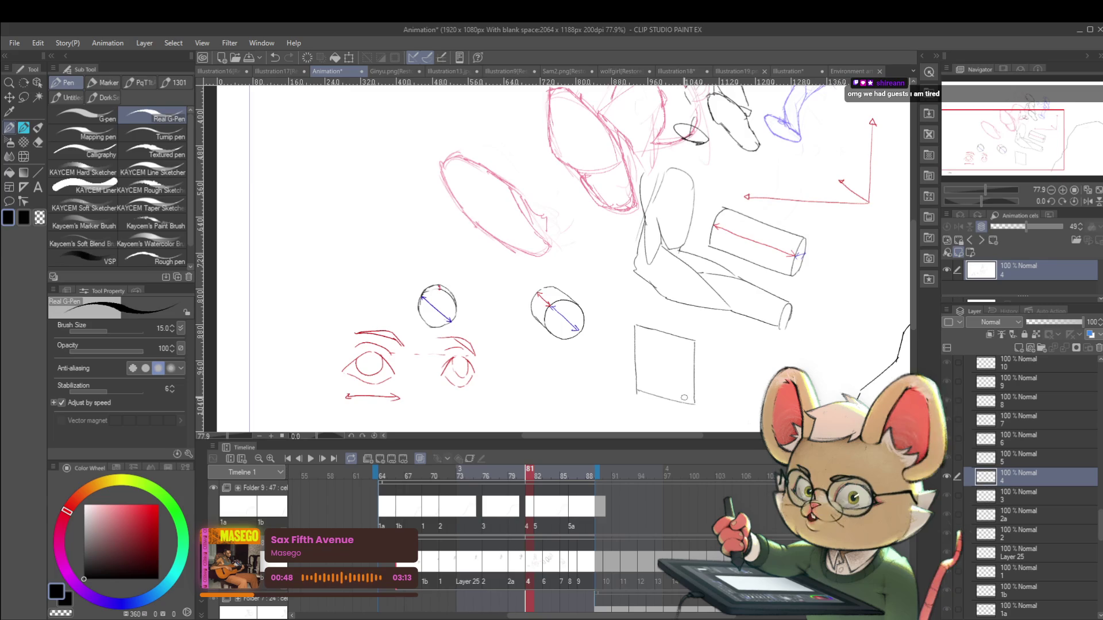
left_click_drag(695, 402, 740, 377)
mouse_move(695, 340)
left_mouse_down()
mouse_move(726, 321)
mouse_move(728, 378)
left_mouse_up()
left_click_drag(635, 324, 669, 305)
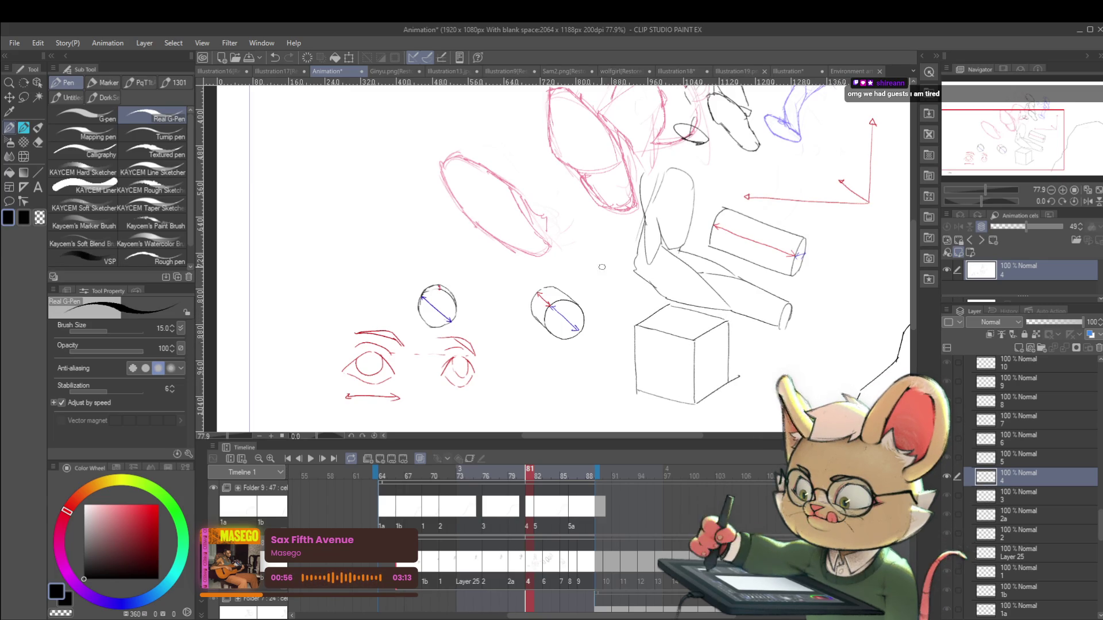
Draw the cube's hidden bottom edge as a red dashed line
left_click(154, 518)
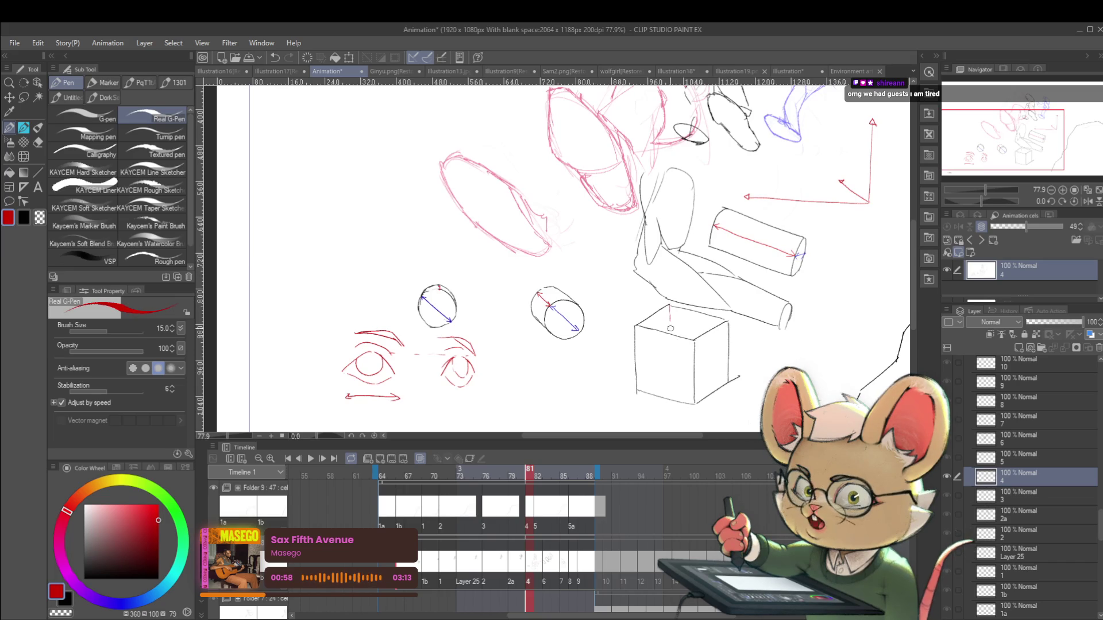
left_click_drag(670, 368, 638, 392)
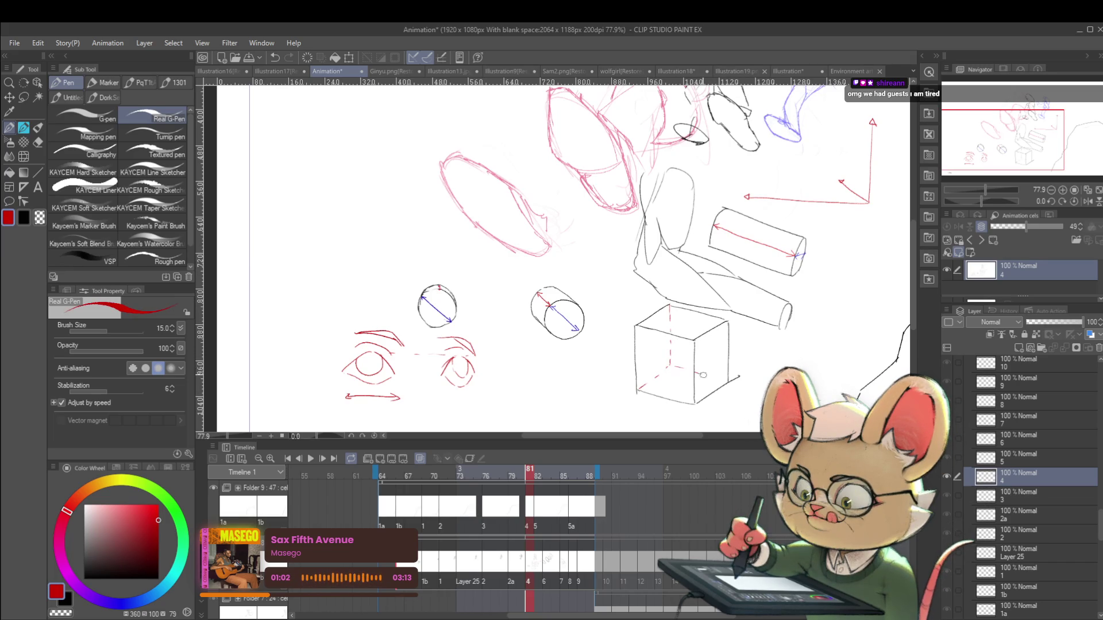
scroll(676, 237, "down", 3)
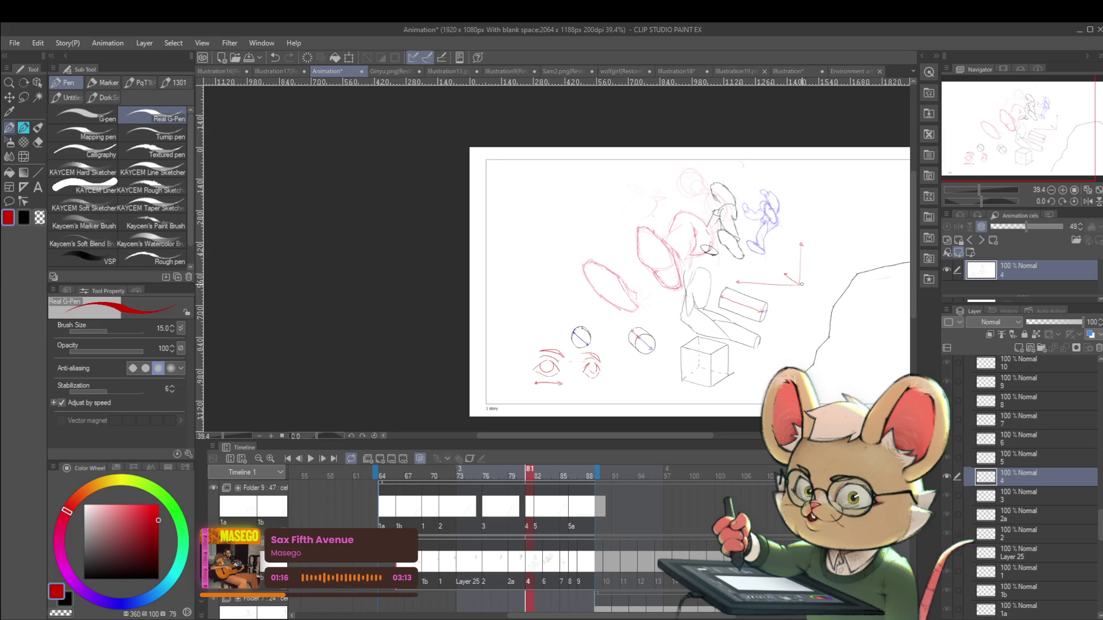
Sketch a black figure with curved body and two tall pointed ears beside the small cylinders
scroll(544, 291, "up", 2)
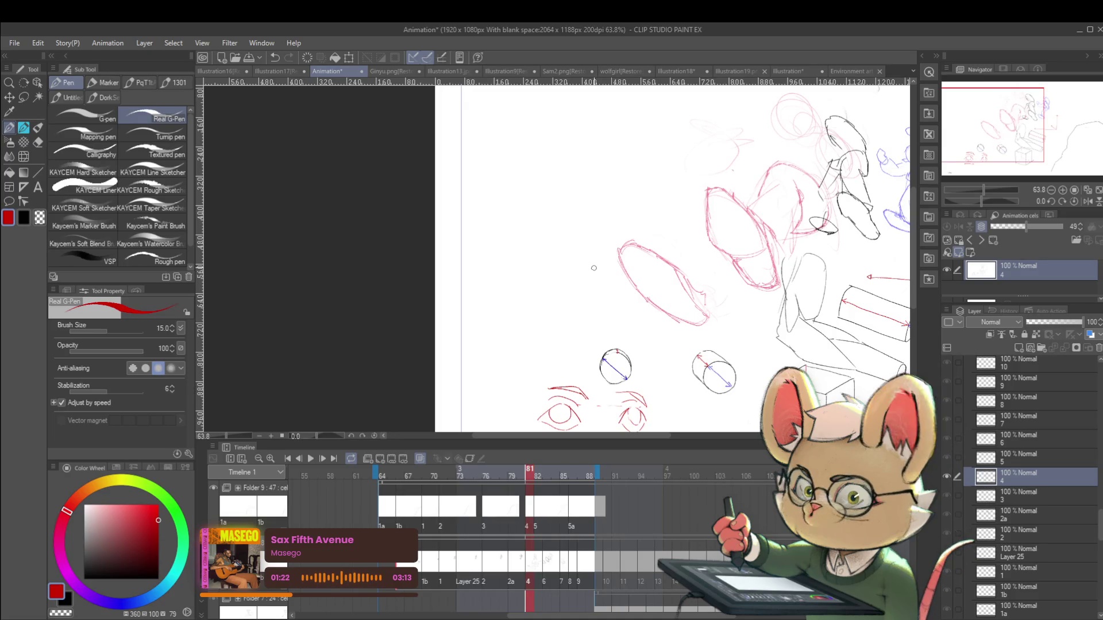
mouse_move(750, 242)
left_mouse_down()
mouse_move(665, 279)
mouse_move(575, 282)
left_mouse_up()
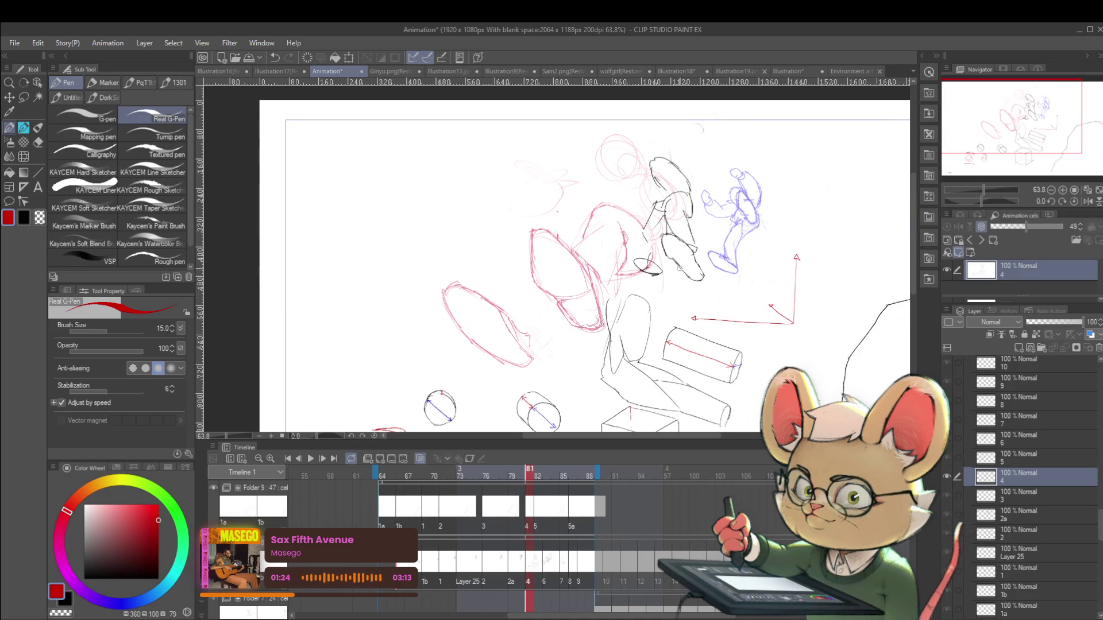
left_click_drag(680, 269, 602, 289)
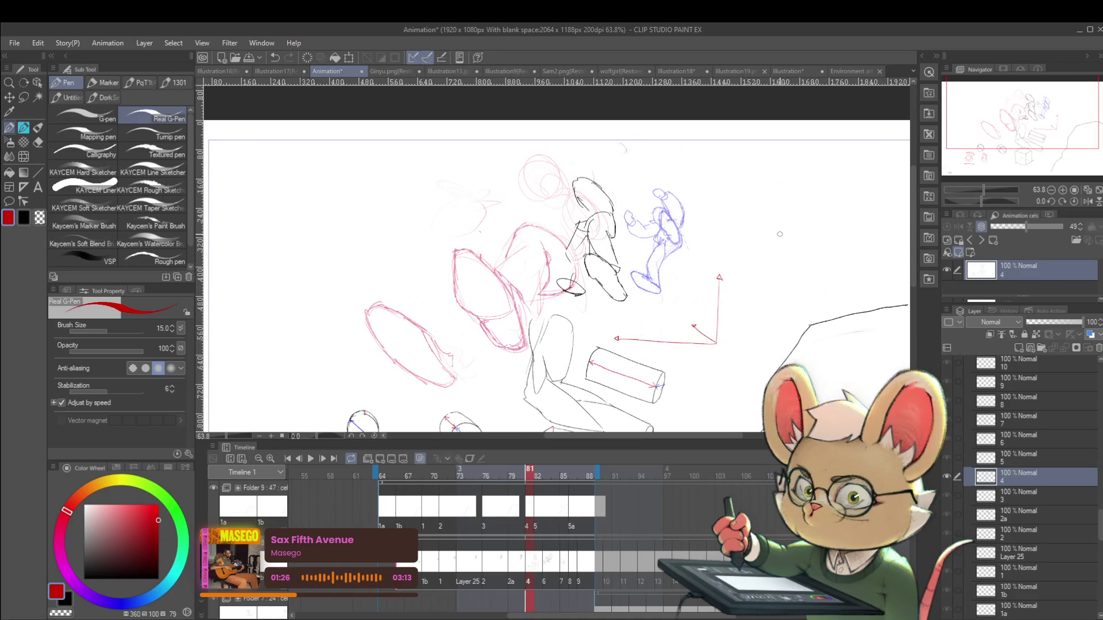
mouse_move(748, 263)
left_mouse_down()
mouse_move(681, 230)
mouse_move(626, 290)
mouse_move(737, 160)
left_mouse_up()
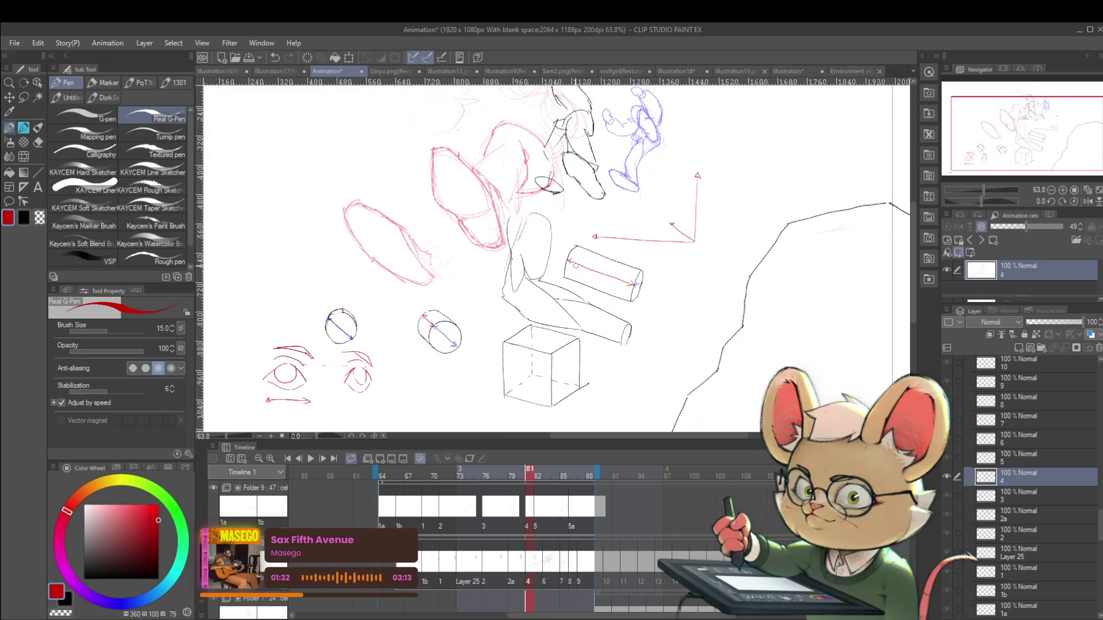
left_click_drag(643, 297, 644, 306)
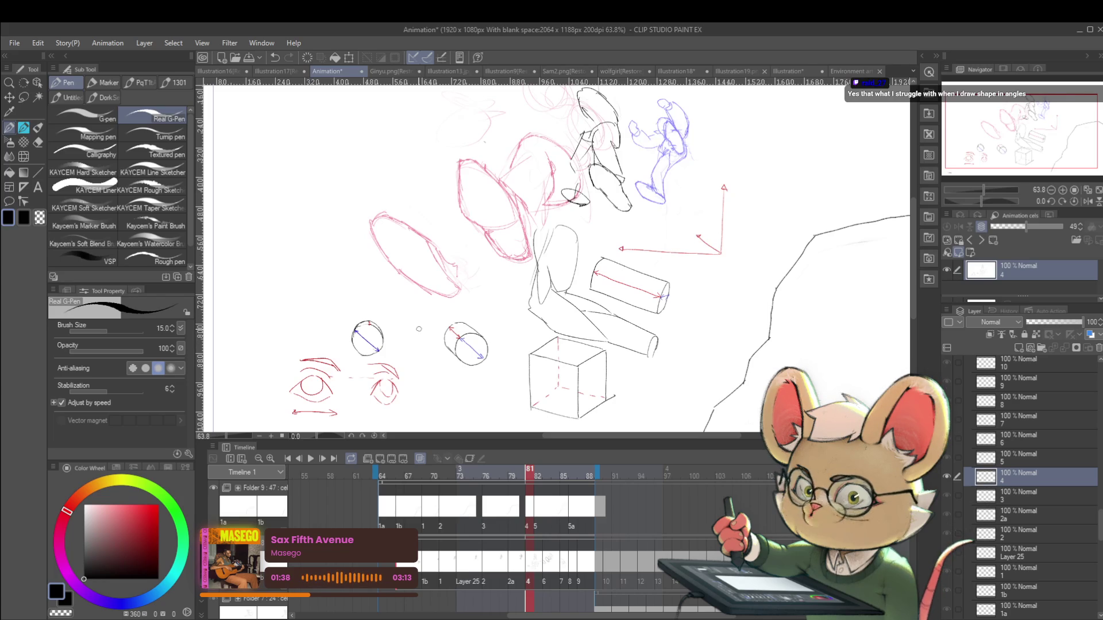
left_click_drag(416, 330, 442, 353)
mouse_move(430, 344)
left_mouse_down()
mouse_move(439, 371)
mouse_move(451, 363)
mouse_move(444, 379)
mouse_move(441, 355)
mouse_move(402, 361)
mouse_move(441, 313)
left_mouse_up()
mouse_move(402, 254)
left_mouse_down()
mouse_move(419, 264)
mouse_move(405, 332)
left_mouse_up()
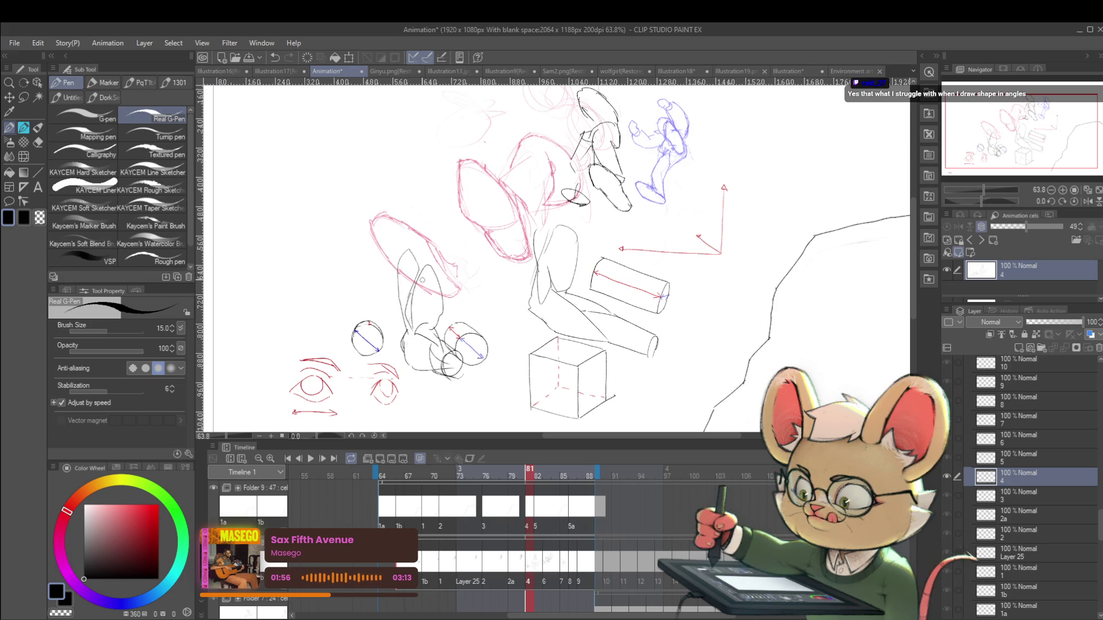
scroll(448, 231, "down", 5)
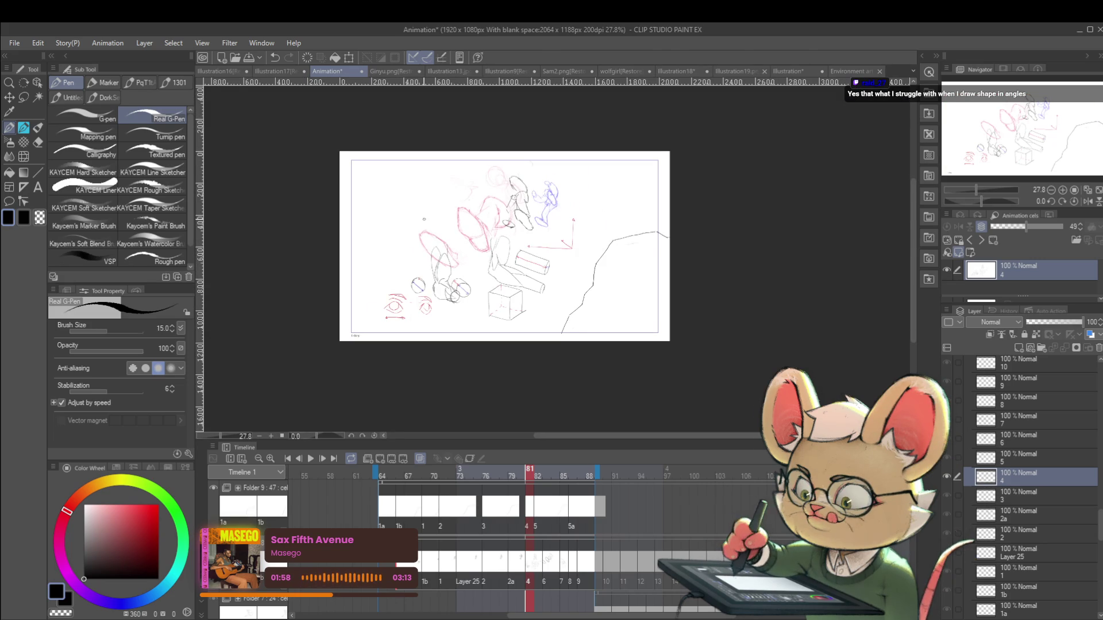
Undo the strokes of the new long-eared sketch
scroll(514, 270, "up", 3)
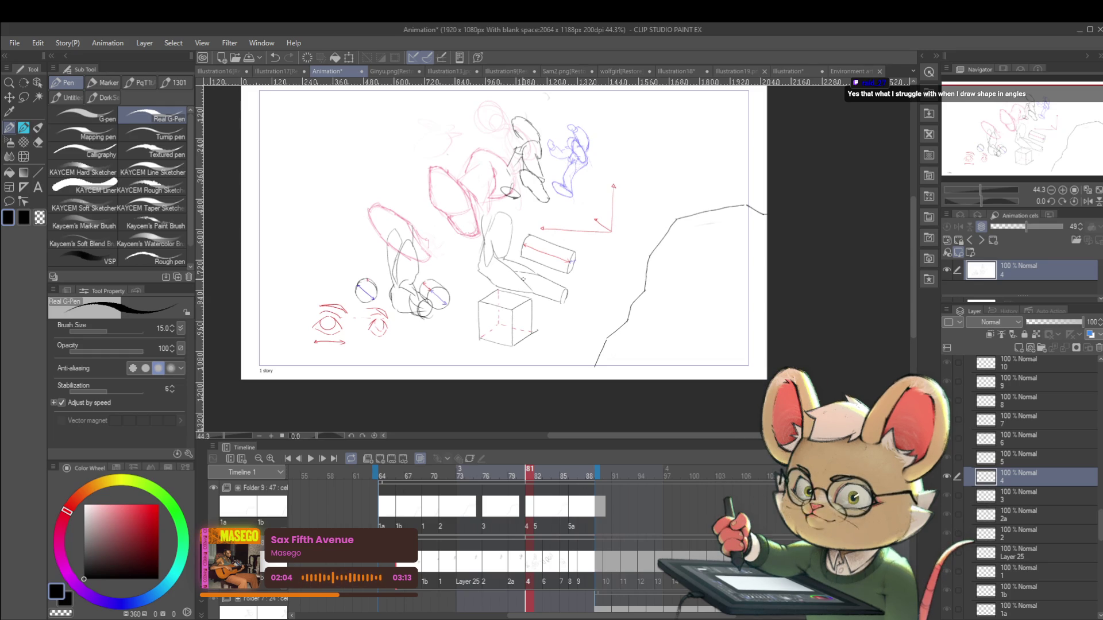
key("ctrl+z")
key("ctrl+z")
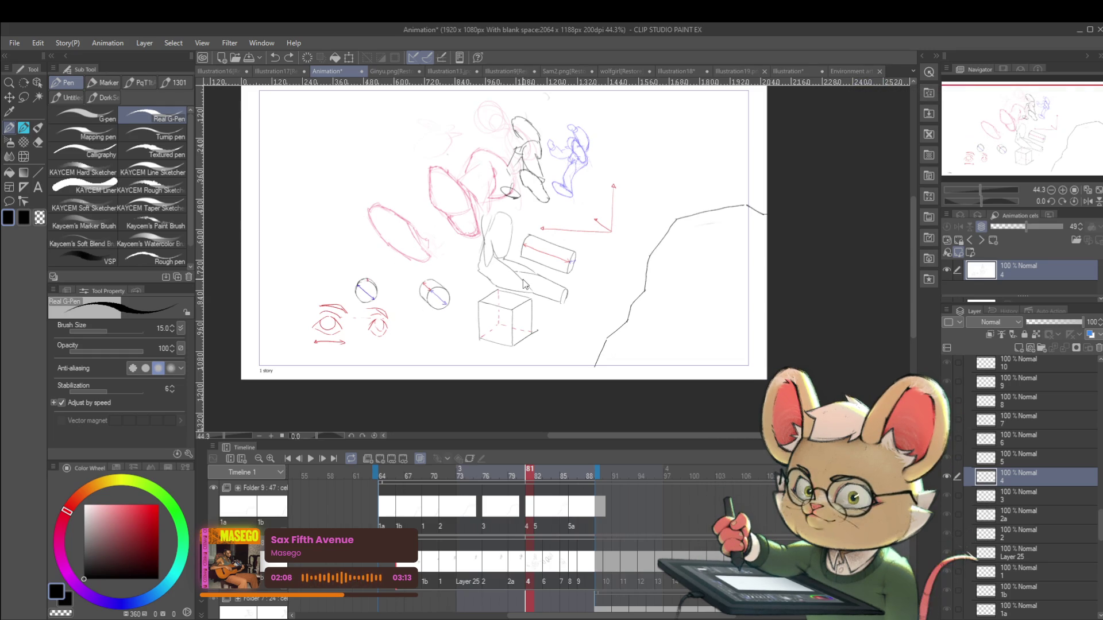
key("ctrl+z")
key("ctrl+z")
key("ctrl+z")
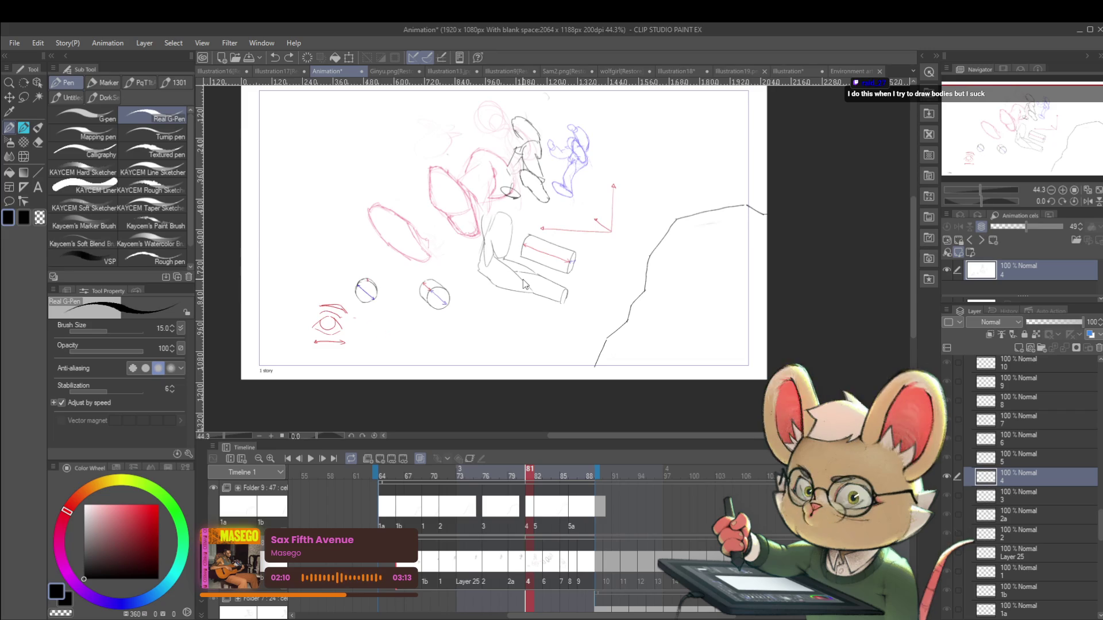
key("ctrl+z")
key("ctrl+z")
key("ctrl+z")
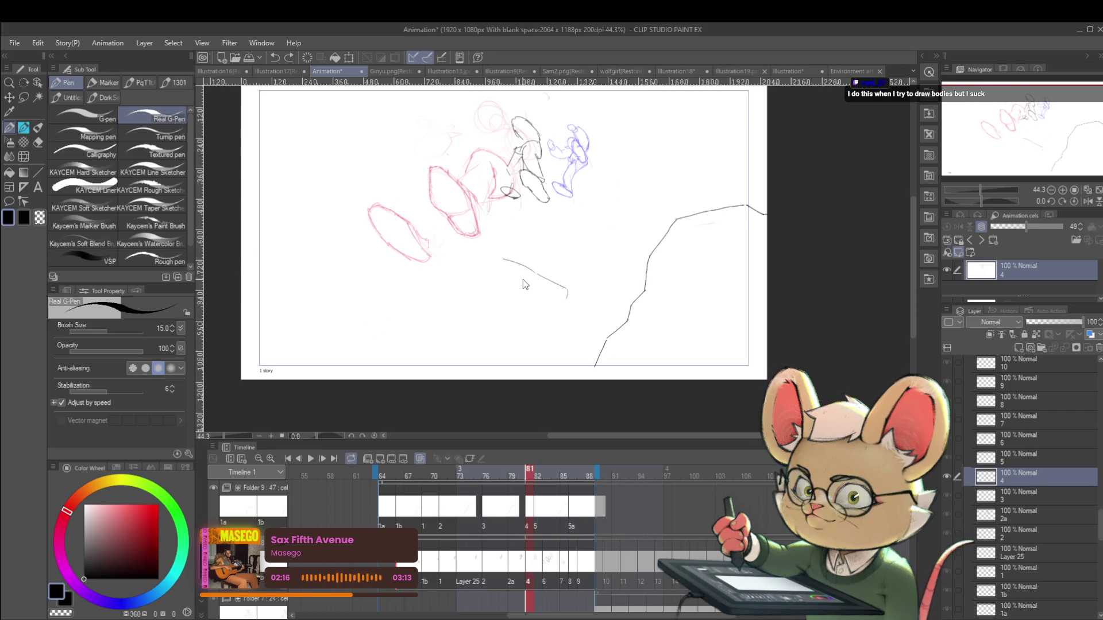
key("ctrl+z")
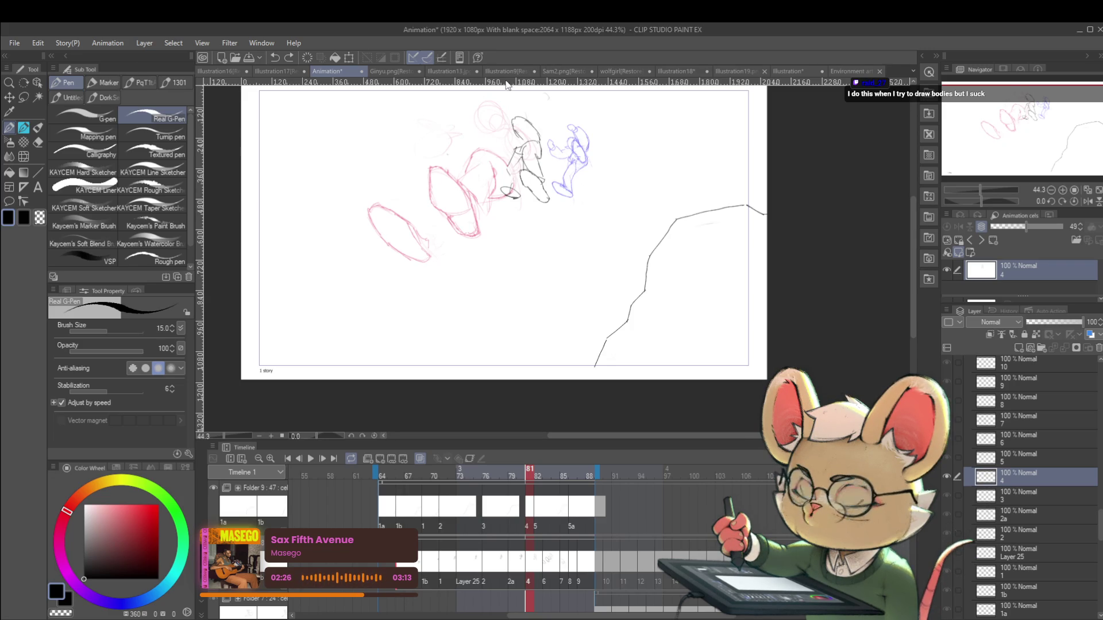
Cycle through Illustration17, Sam2.png and wolfgirl, landing on the Illustration18 document
left_click(218, 75)
left_click(277, 74)
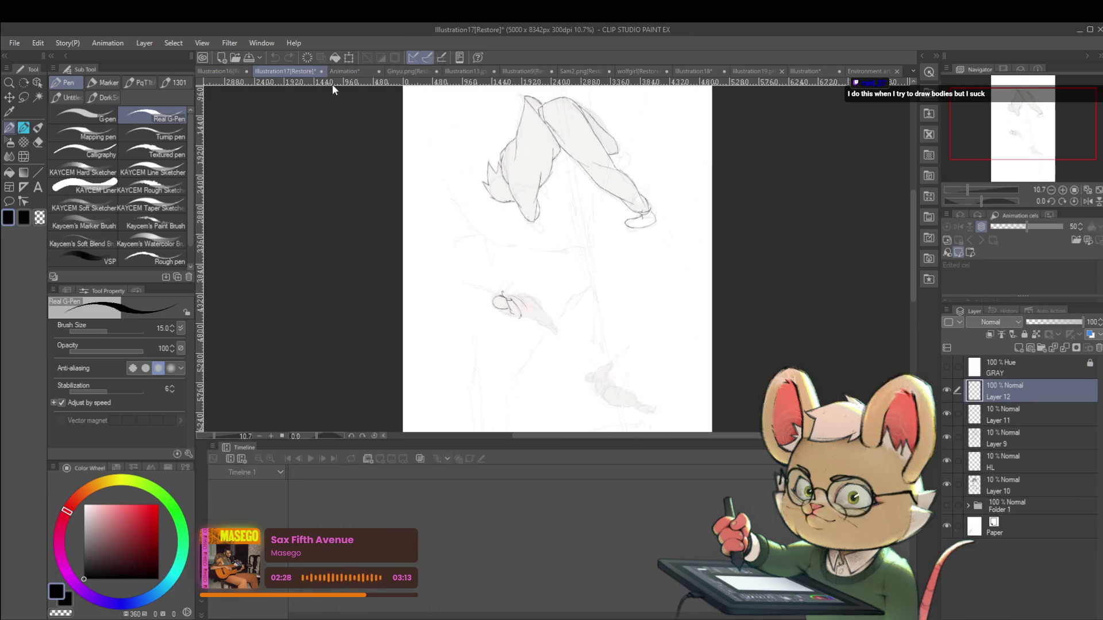
left_click(588, 72)
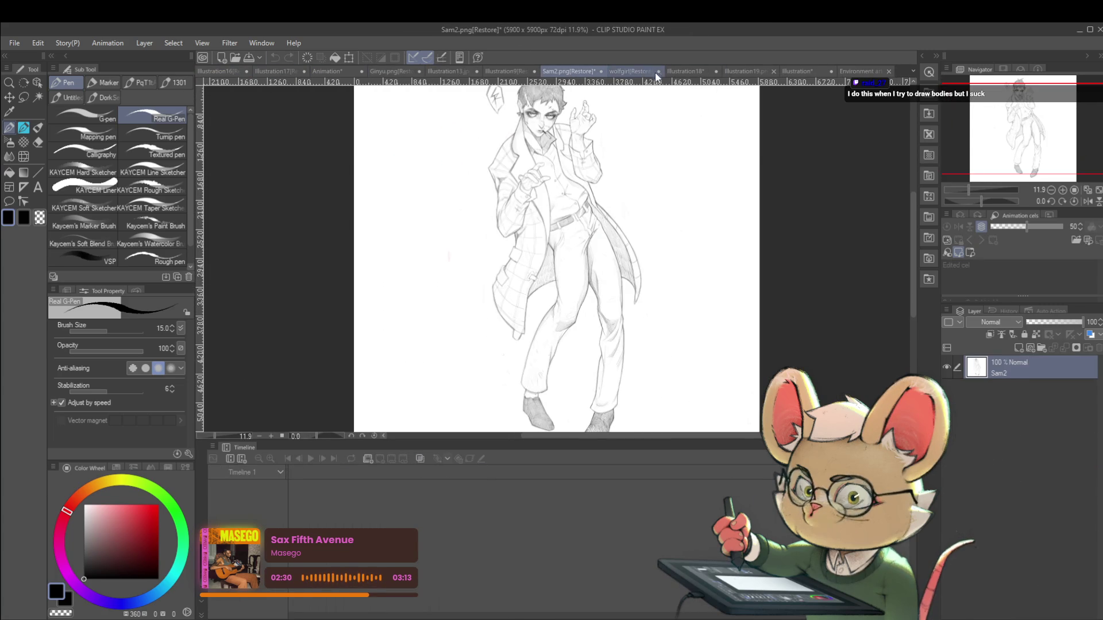
left_click(653, 70)
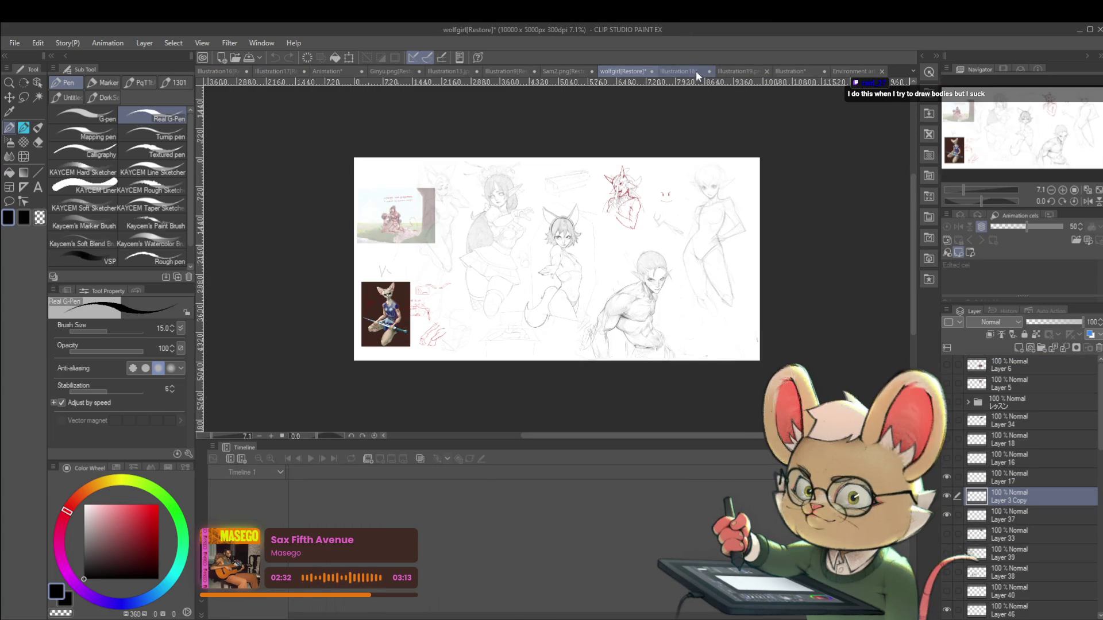
left_click(698, 70)
scroll(598, 273, "up", 2)
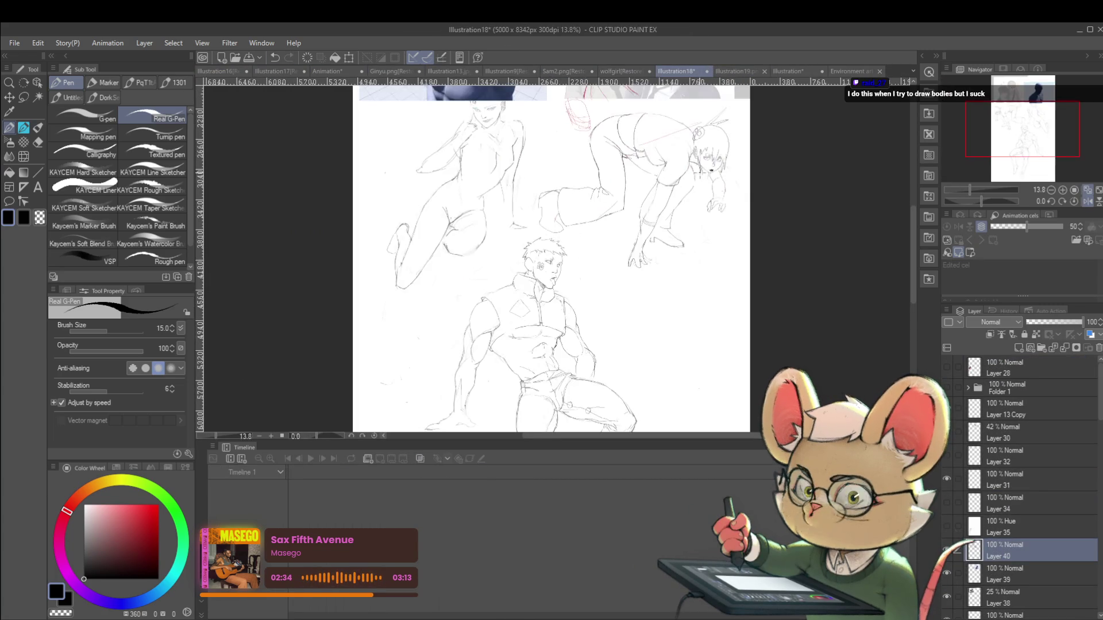
Hide Layer 40's red sketch lines and Layer 38's reference images, centred on the crouching figure
left_click_drag(598, 273, 511, 215)
mouse_move(568, 296)
left_mouse_down()
mouse_move(614, 234)
mouse_move(563, 339)
mouse_move(593, 334)
mouse_move(545, 378)
left_mouse_up()
scroll(614, 234, "up", 3)
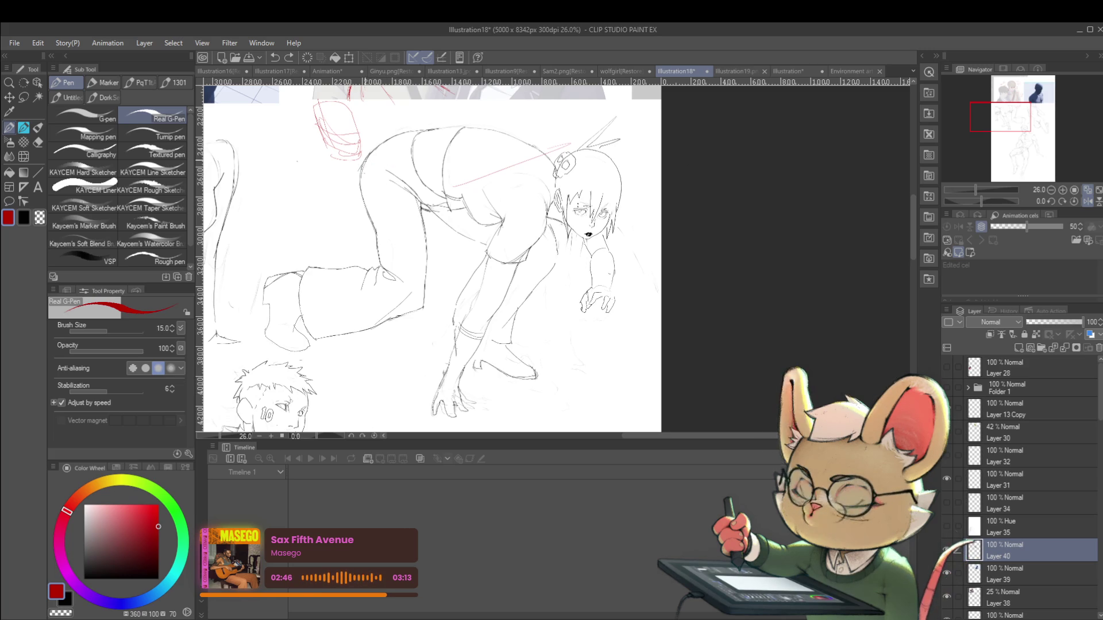
left_click(947, 553)
left_click_drag(481, 286, 534, 318)
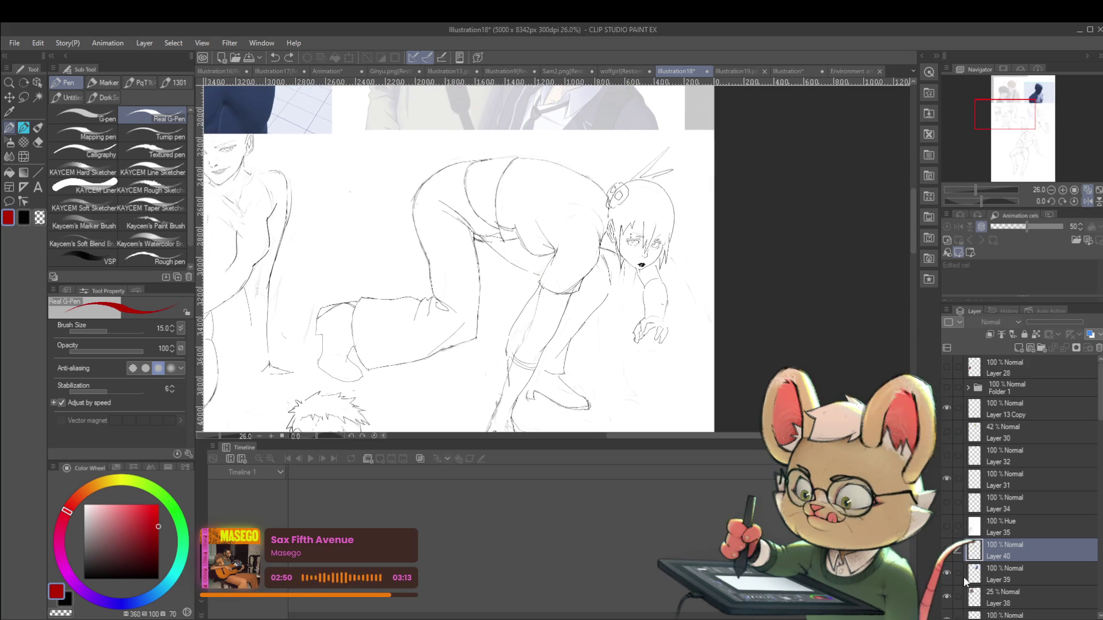
left_click(946, 598)
left_click_drag(702, 324, 734, 388)
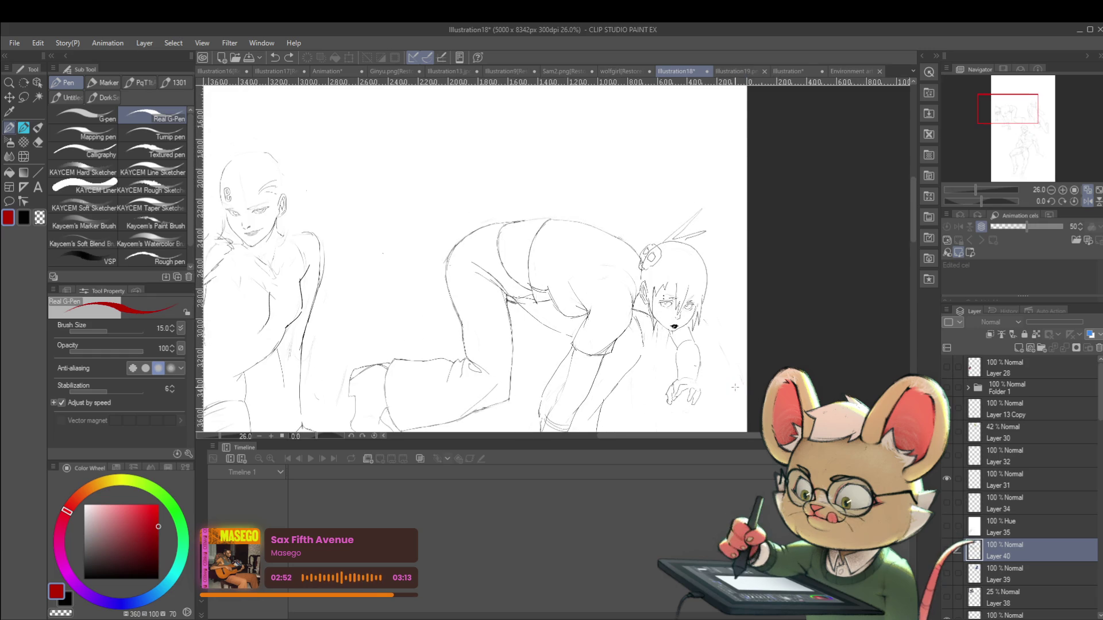
Create new Layer 41 for construction and draw a short red line at the hip
key("ctrl+shift+n")
left_click(946, 408)
left_click_drag(453, 251, 474, 265)
Enlarge the pen and draw red lines down the thigh, a knee circle and the lower-leg outline
key("bracketright")
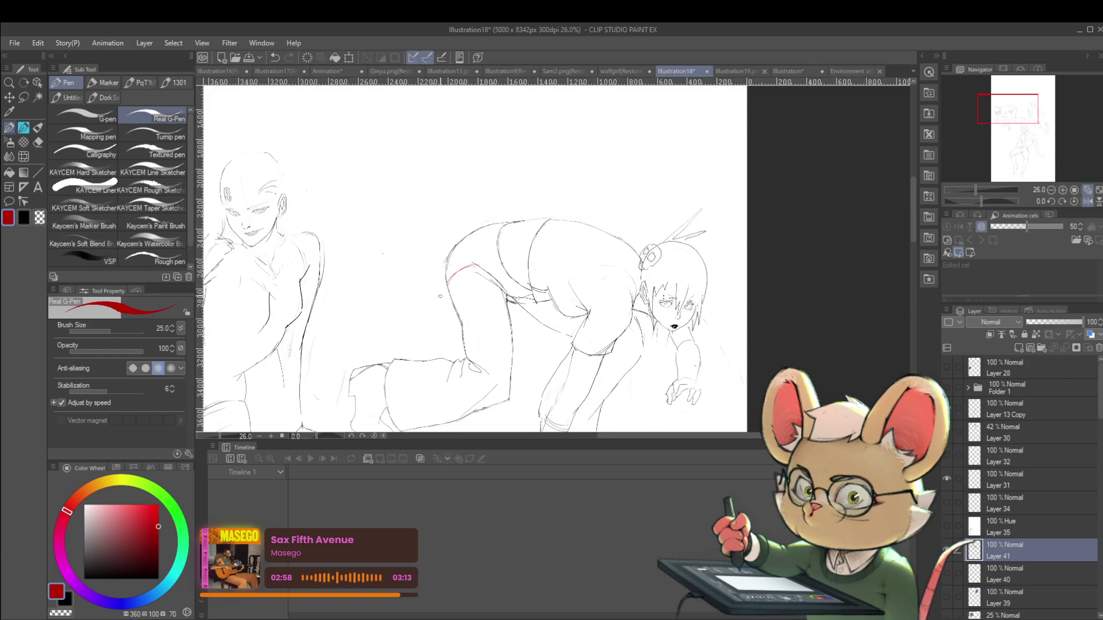
left_click_drag(452, 274, 474, 370)
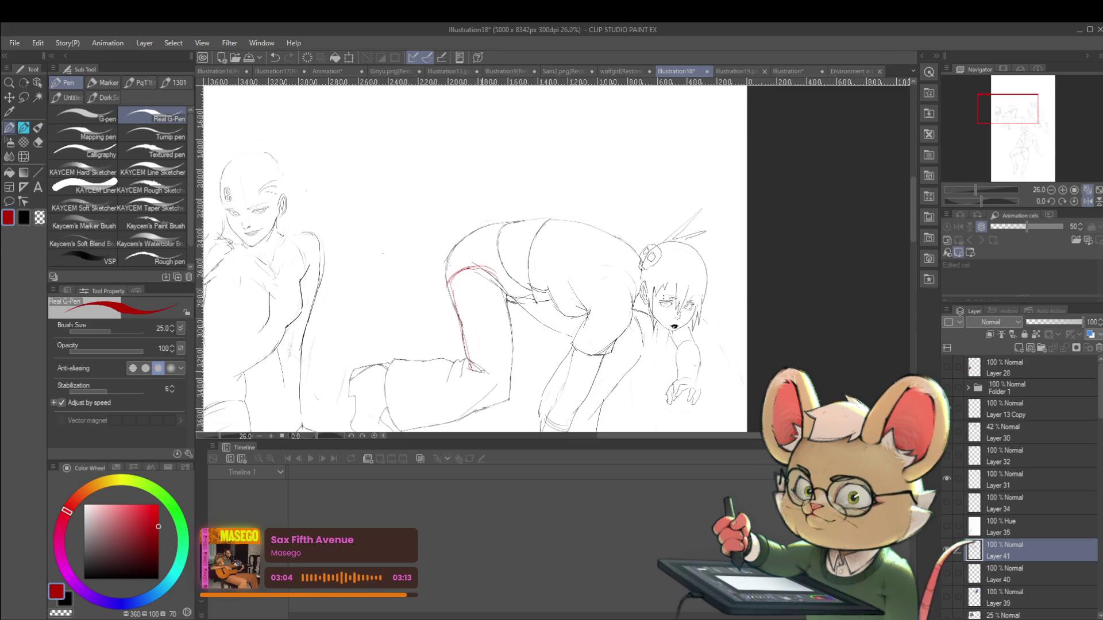
left_click_drag(469, 367, 511, 372)
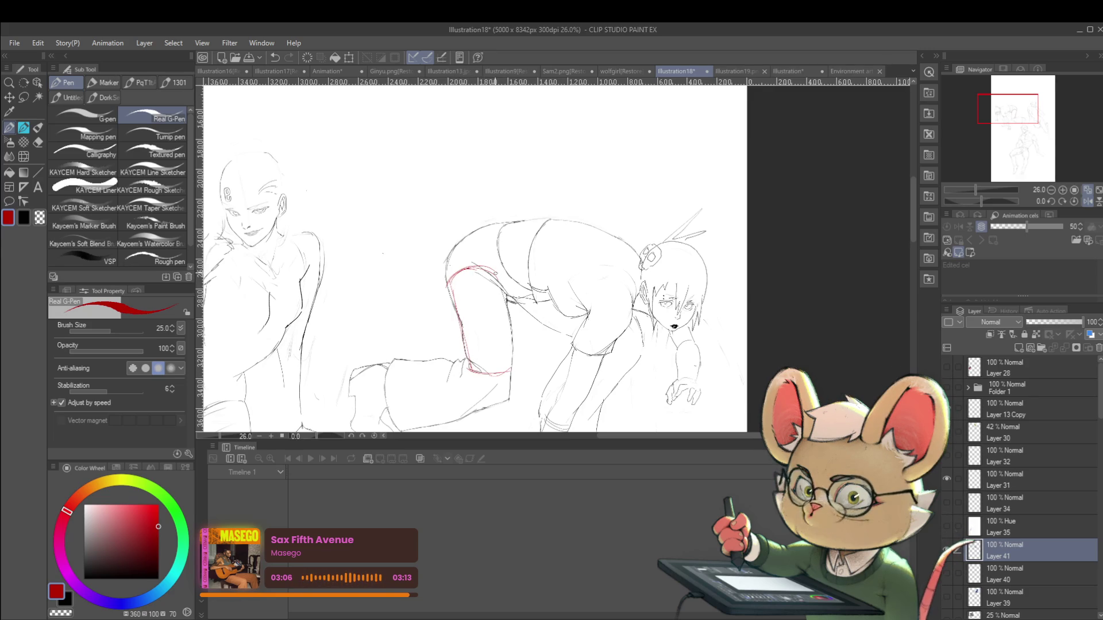
mouse_move(499, 269)
left_mouse_down()
mouse_move(494, 371)
mouse_move(520, 371)
mouse_move(519, 345)
left_mouse_up()
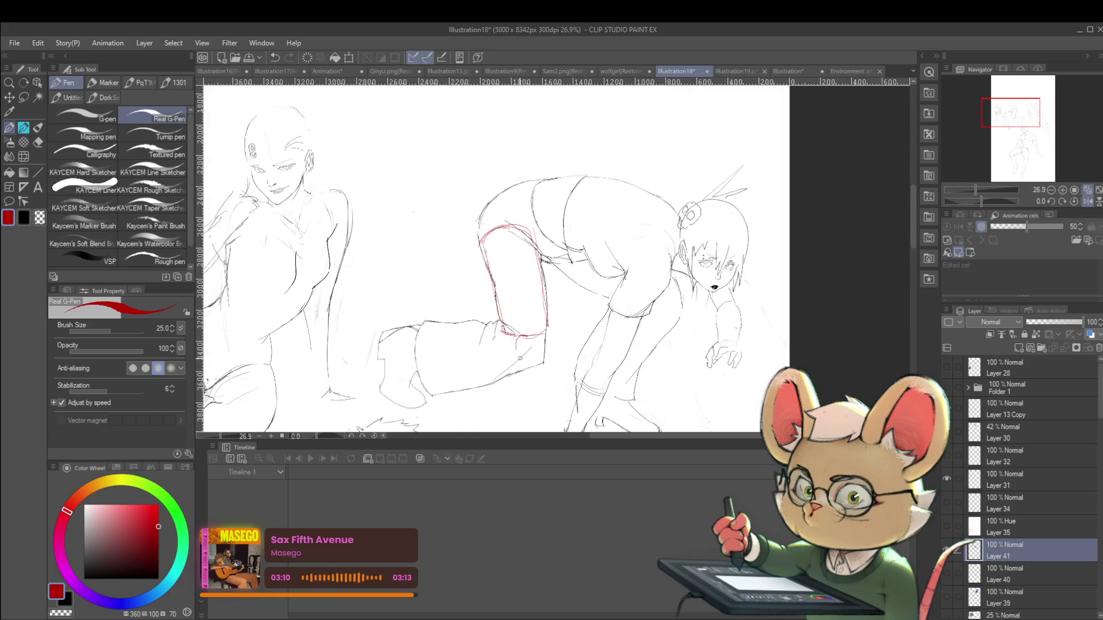
left_click_drag(527, 332, 497, 360)
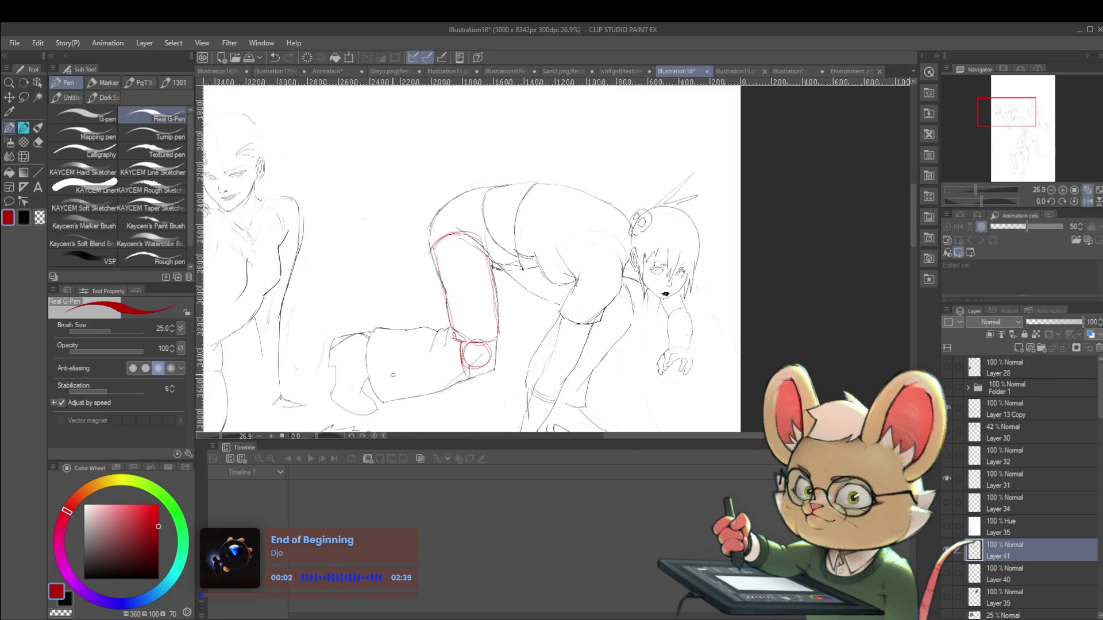
left_click_drag(369, 378, 424, 380)
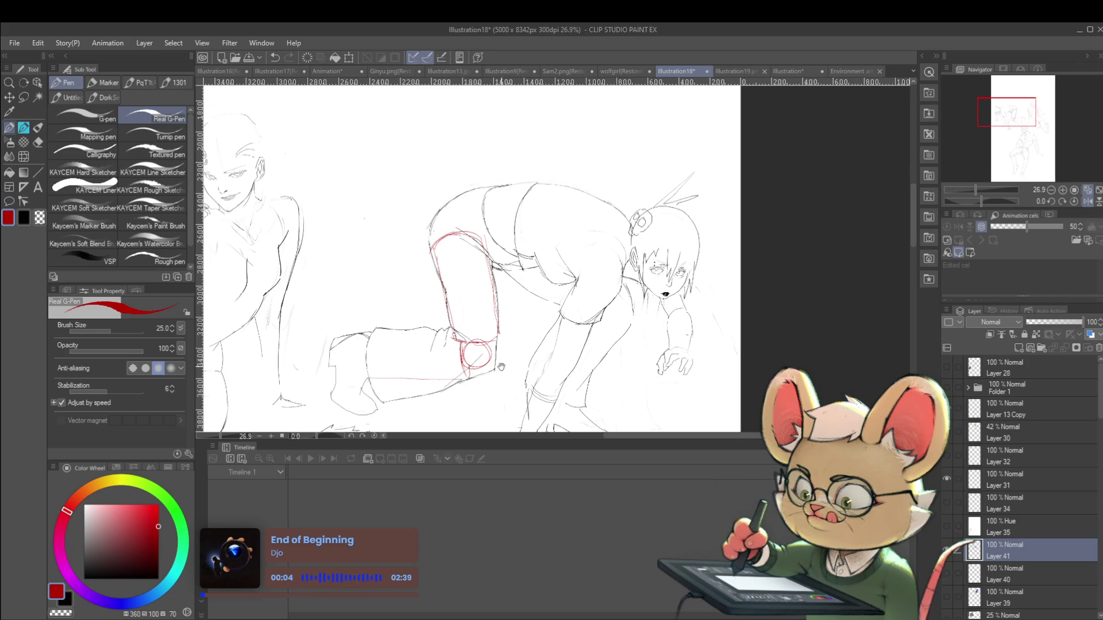
left_click_drag(484, 357, 611, 319)
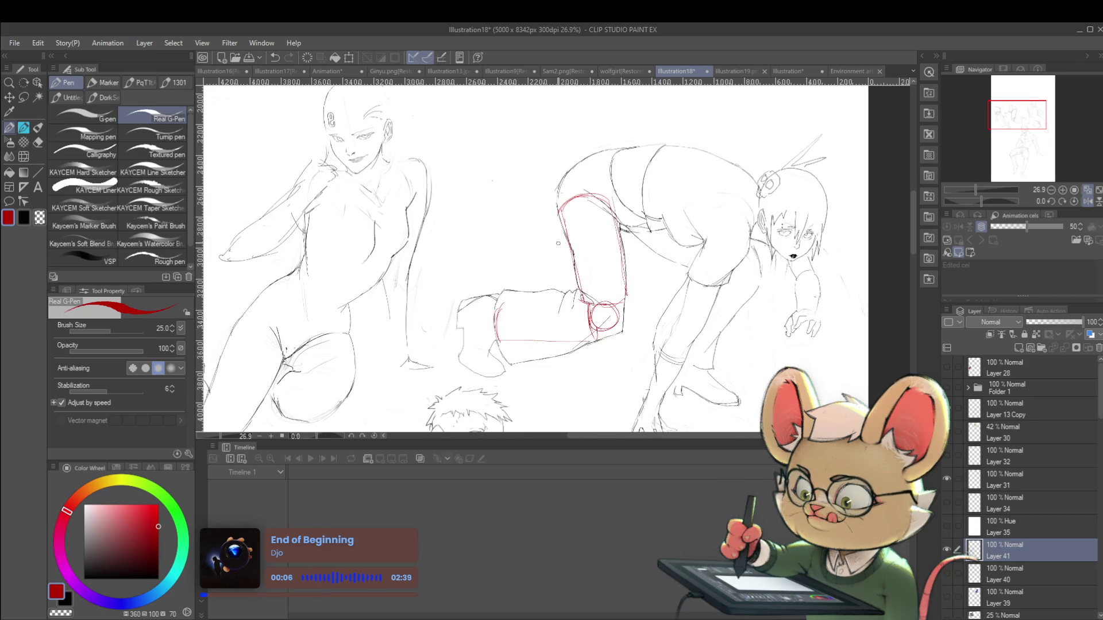
scroll(556, 258, "down", 2)
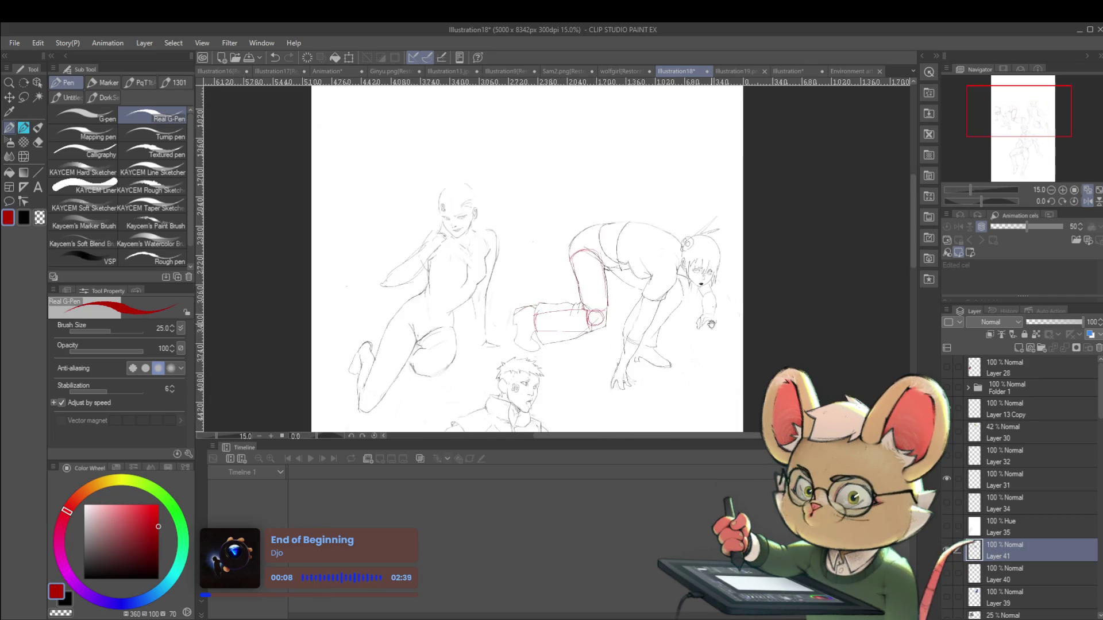
Replace the rough shoulder circle with a rounder red one
left_click_drag(735, 243, 522, 270)
scroll(411, 362, "up", 3)
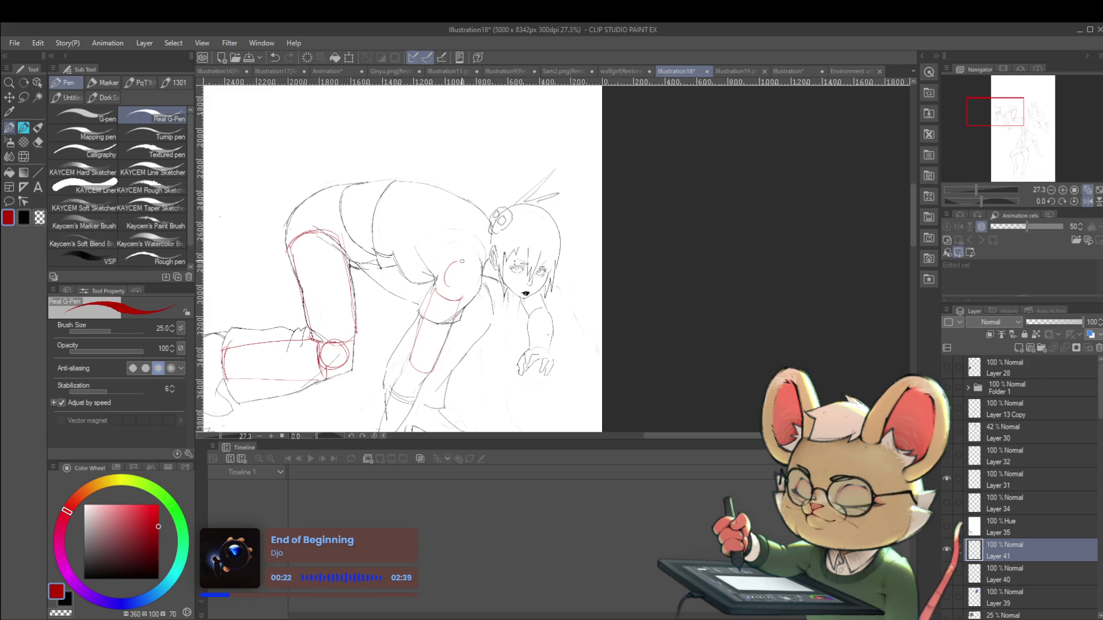
key("ctrl+z")
left_click_drag(455, 262, 468, 269)
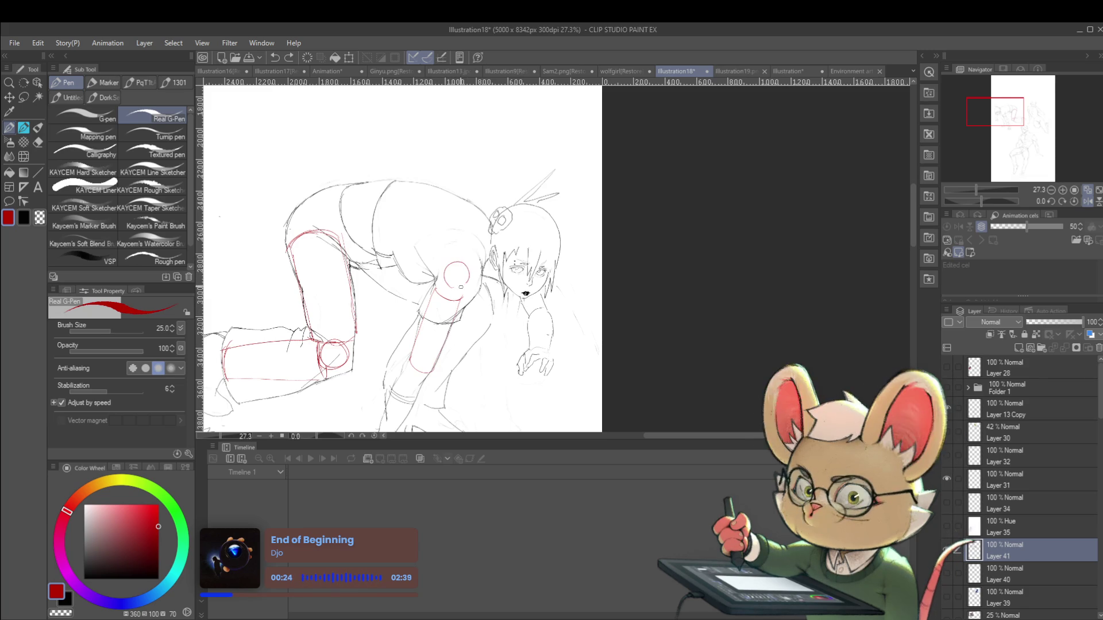
Sketch red construction lines along the back of the shoulder and the lower torso
scroll(470, 265, "down", 2)
scroll(475, 264, "up", 2)
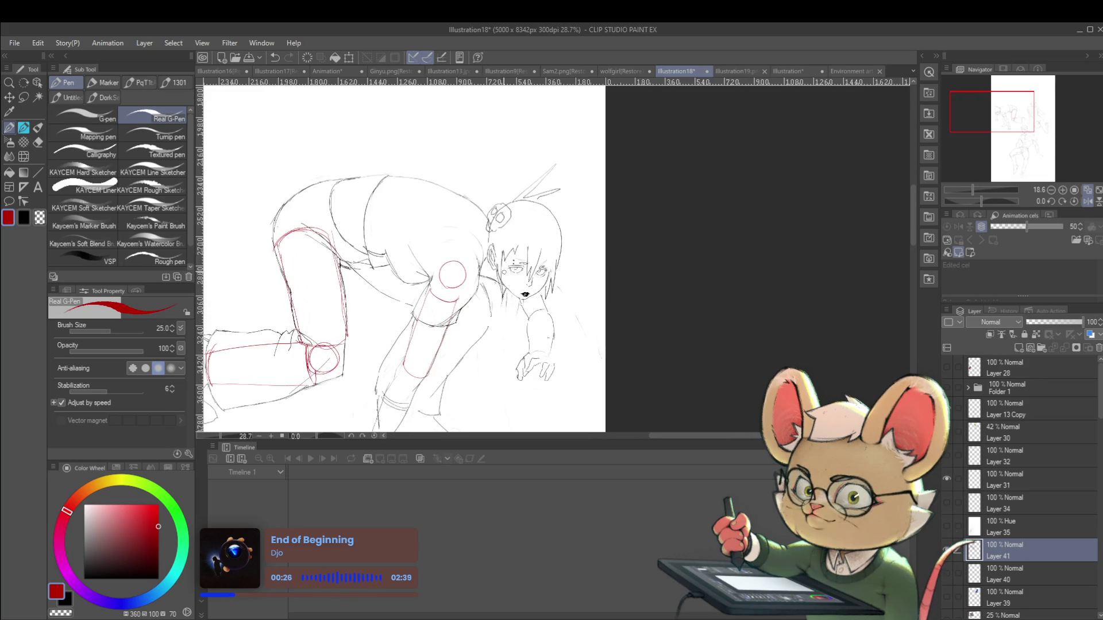
mouse_move(374, 180)
left_mouse_down()
mouse_move(361, 246)
mouse_move(362, 208)
left_mouse_up()
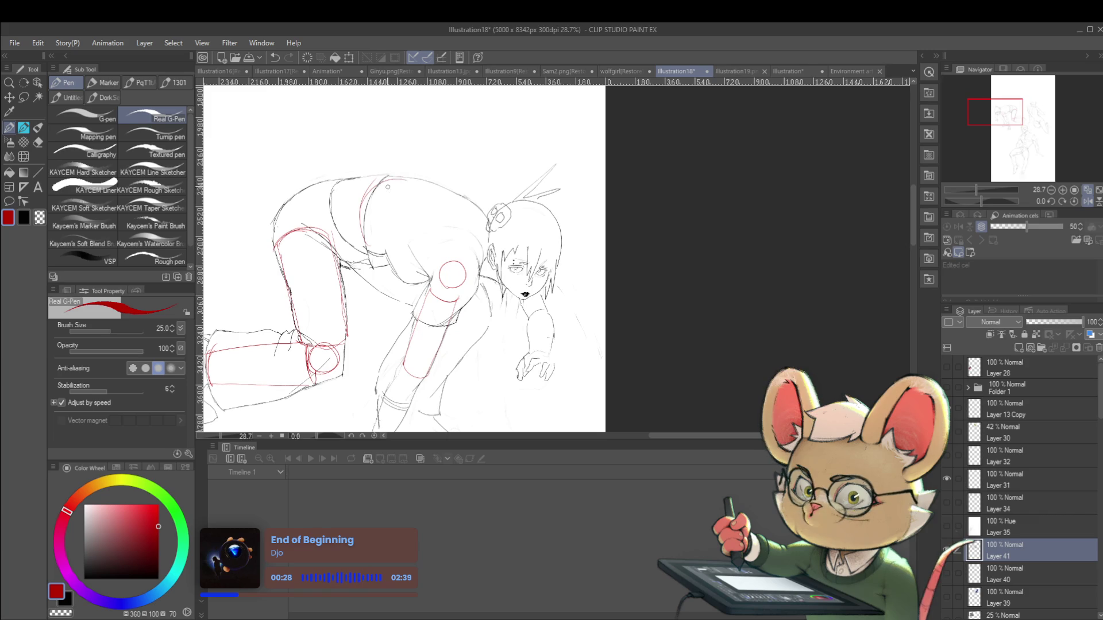
left_click_drag(385, 258, 436, 265)
scroll(454, 236, "down", 3)
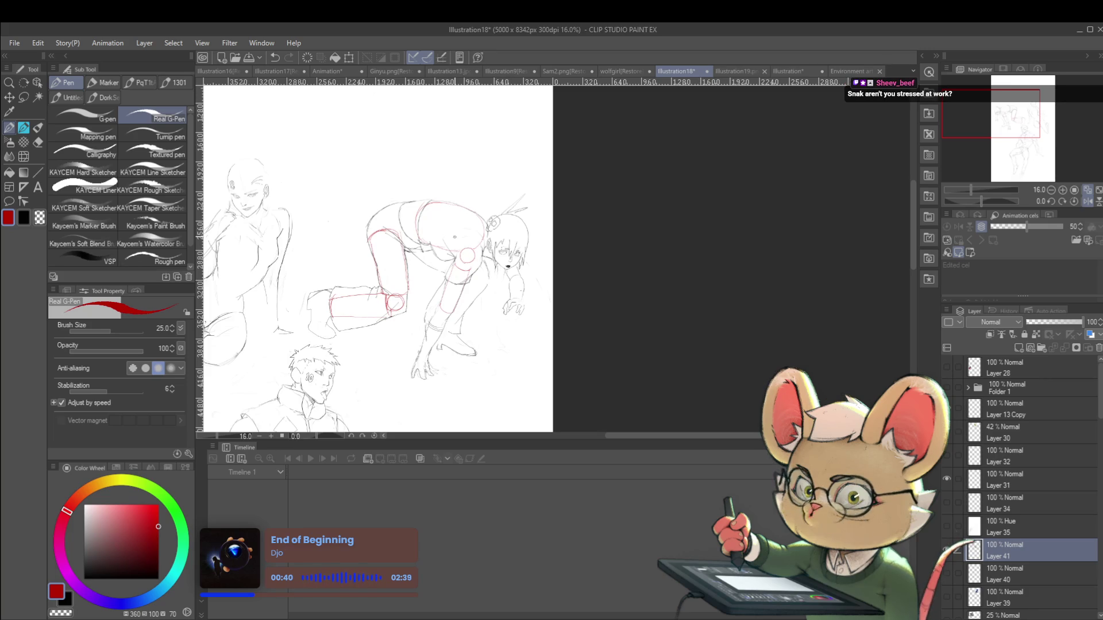
Mirror the view, undo the red knee and lower-leg construction, and return to the Animation document
key("h")
scroll(574, 258, "right", 3)
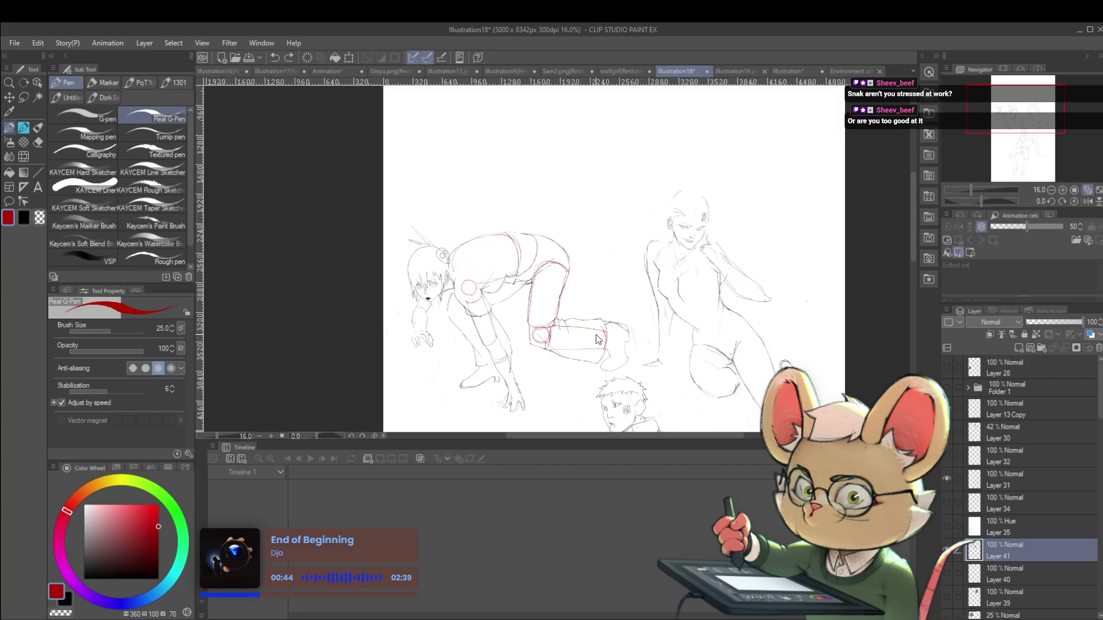
key("ctrl+z")
key("ctrl+z")
key("ctrl+z")
key("ctrl+z")
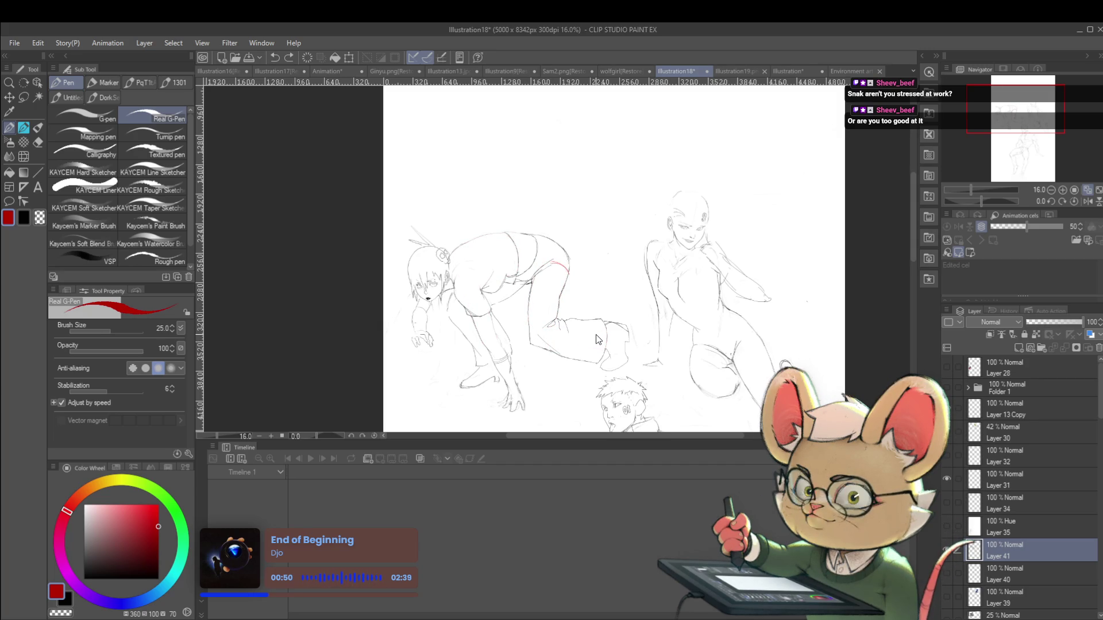
left_click_drag(596, 334, 592, 324)
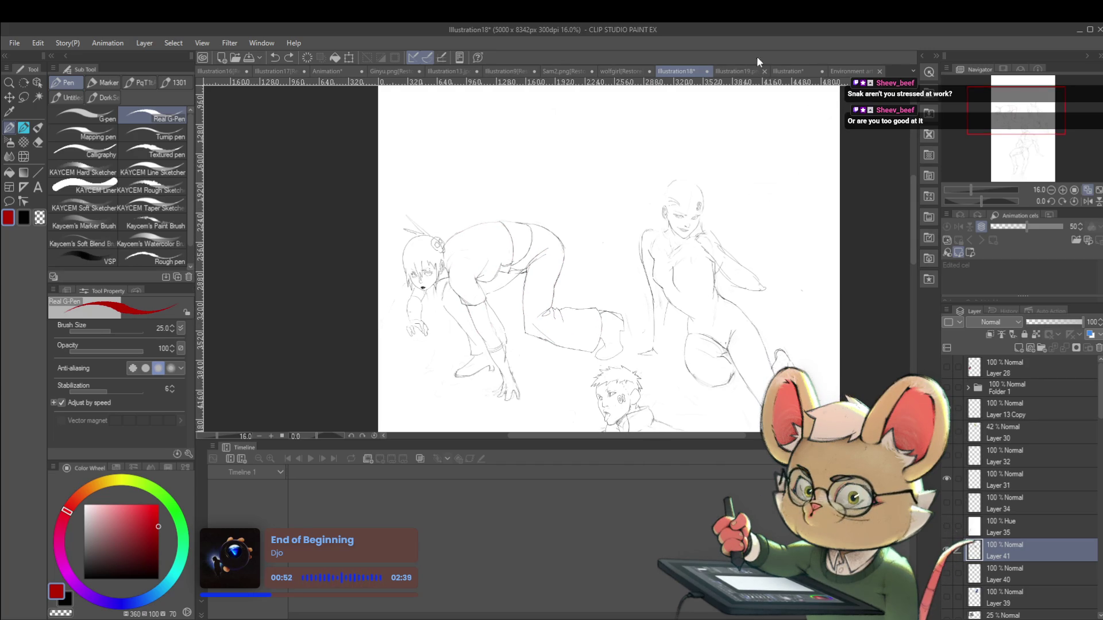
left_click(338, 71)
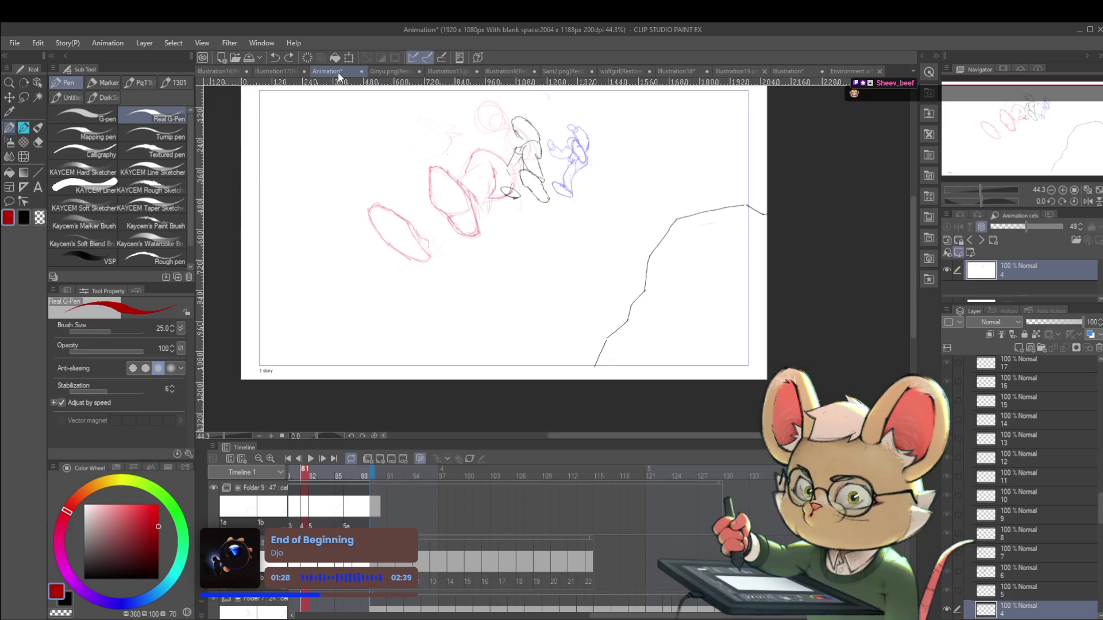
Play the animation to frame 76, step one frame forward, and add a short stroke beside the head
left_click_drag(638, 616, 590, 616)
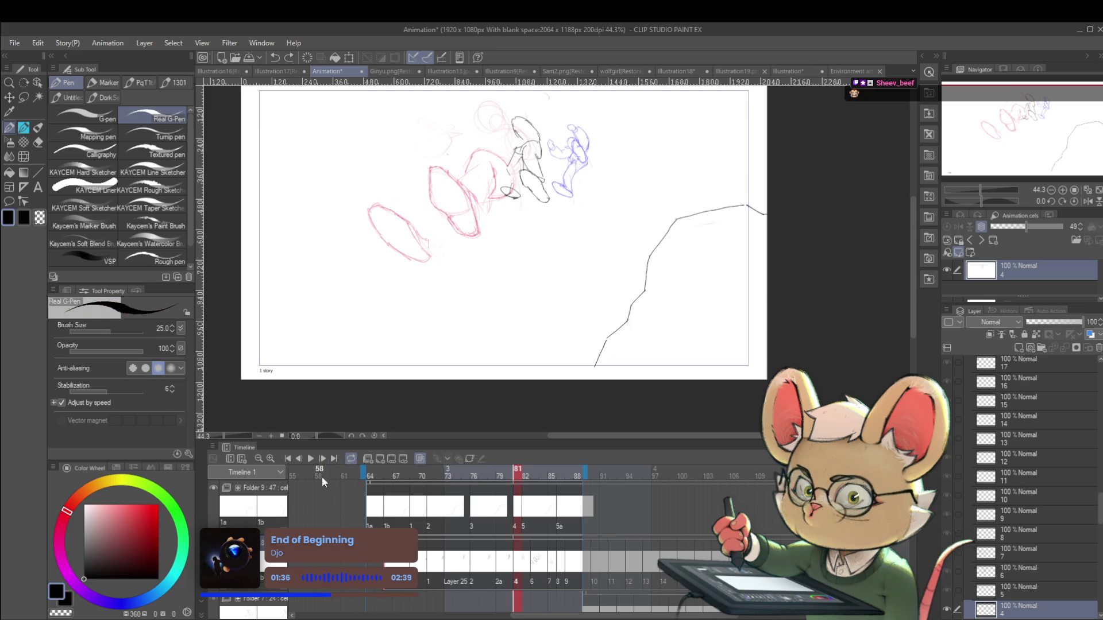
scroll(508, 310, "down", 3)
left_click(310, 459)
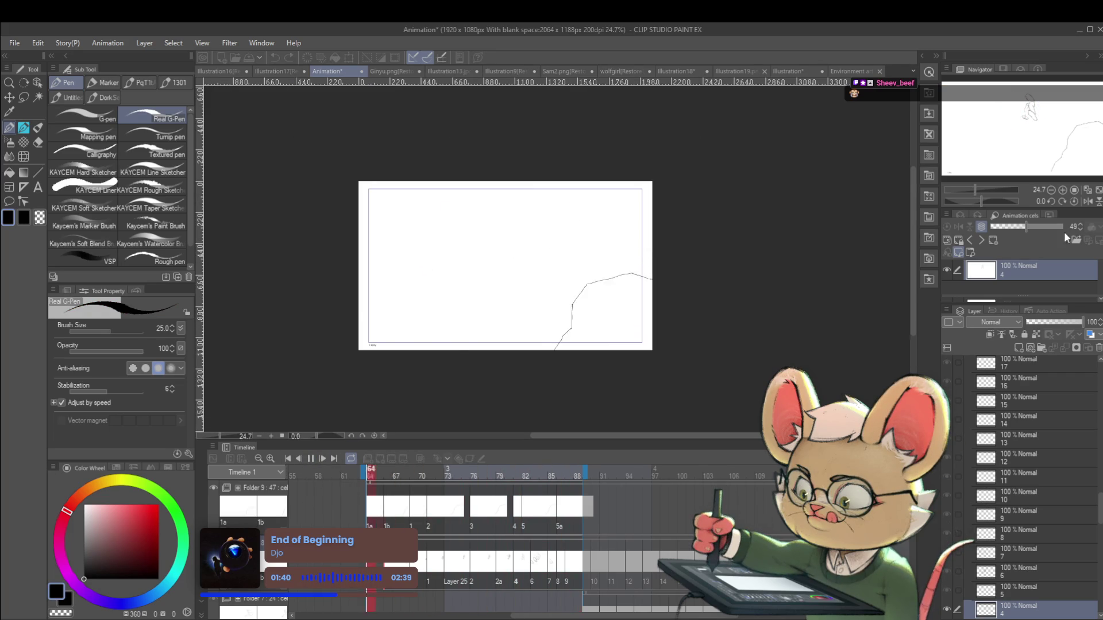
key("h")
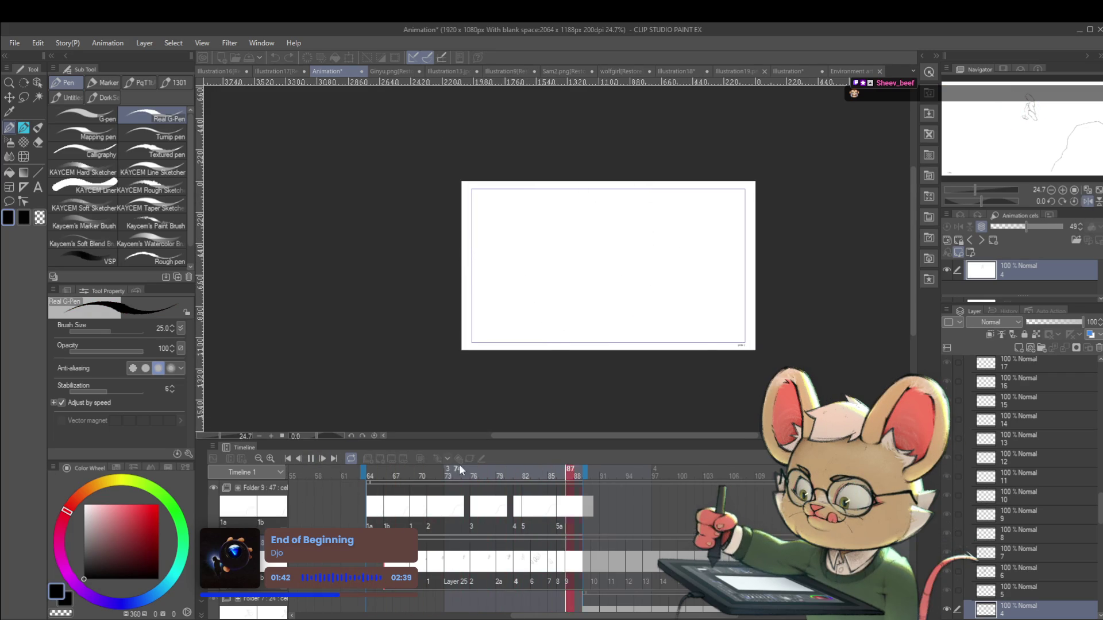
left_click(310, 458)
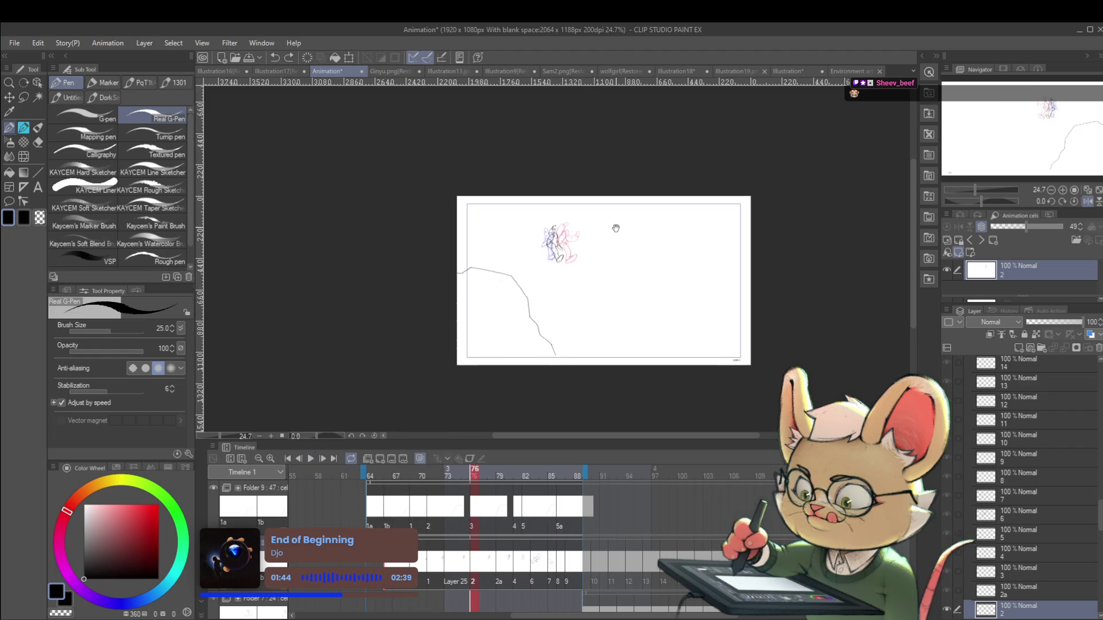
scroll(565, 211, "up", 4)
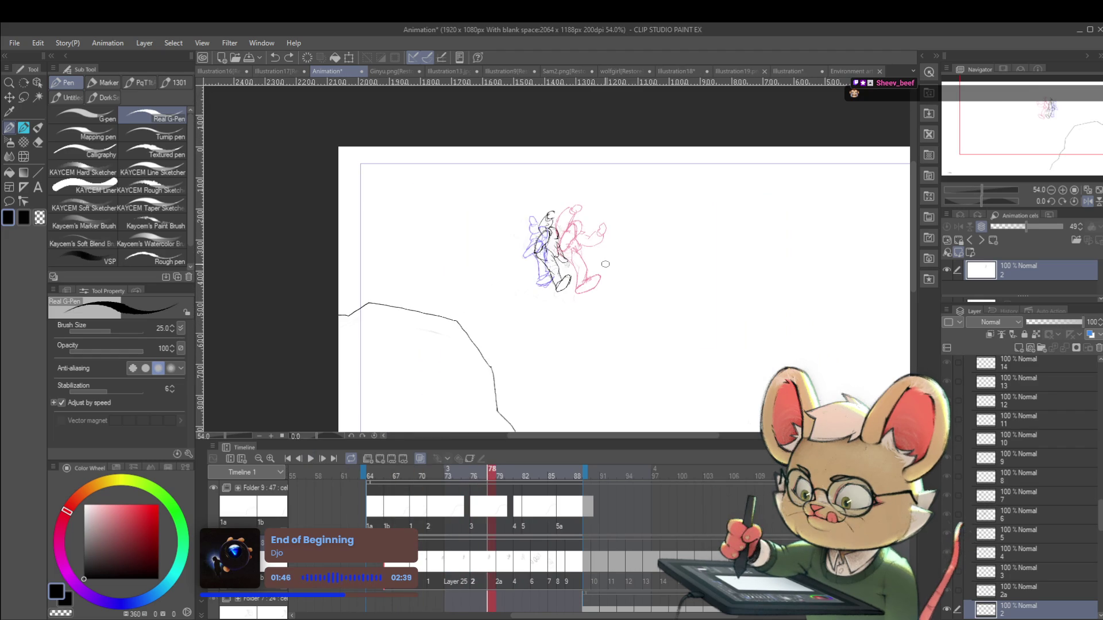
key("ctrl+Right")
key("ctrl+Right")
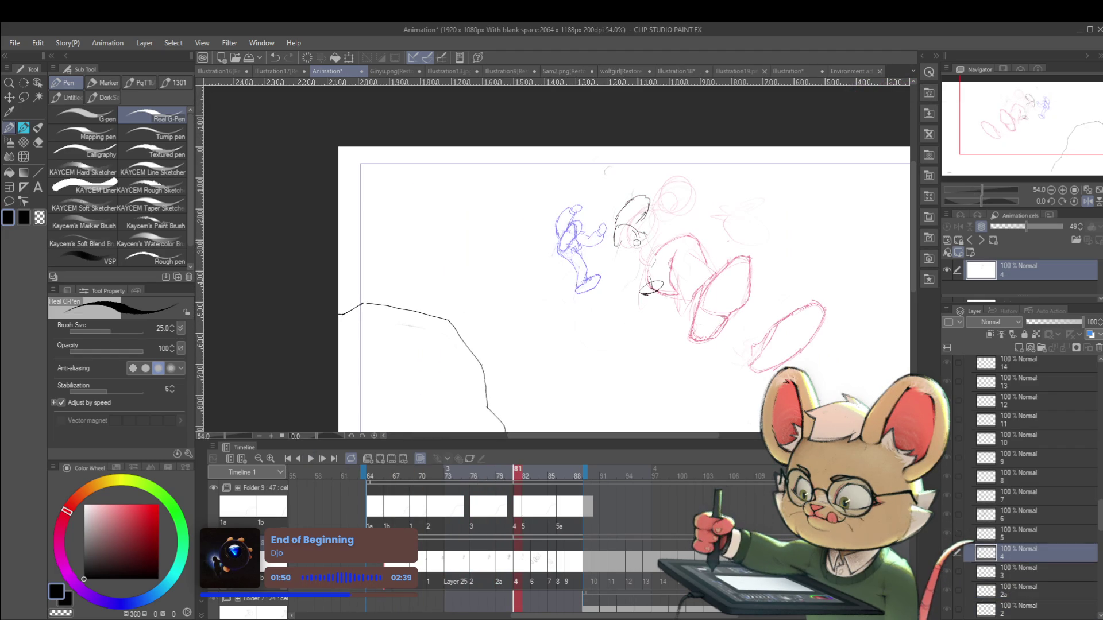
left_click_drag(638, 245, 665, 233)
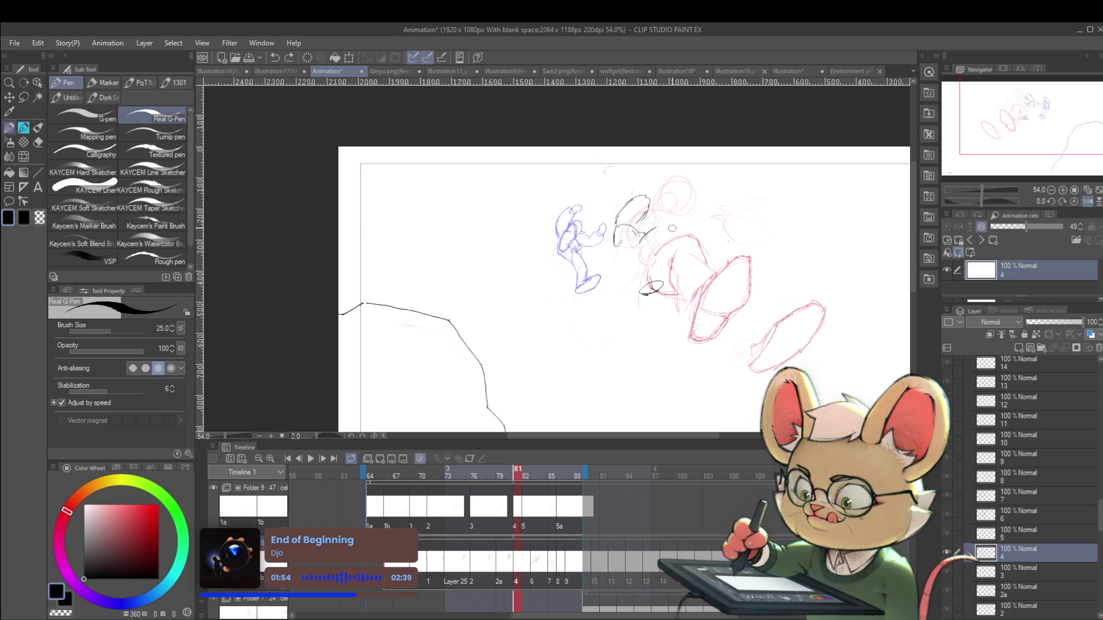
With the pencil, add strokes around the black head, a vertical line to its left and a top circle
key("p")
left_click_drag(694, 183, 674, 225)
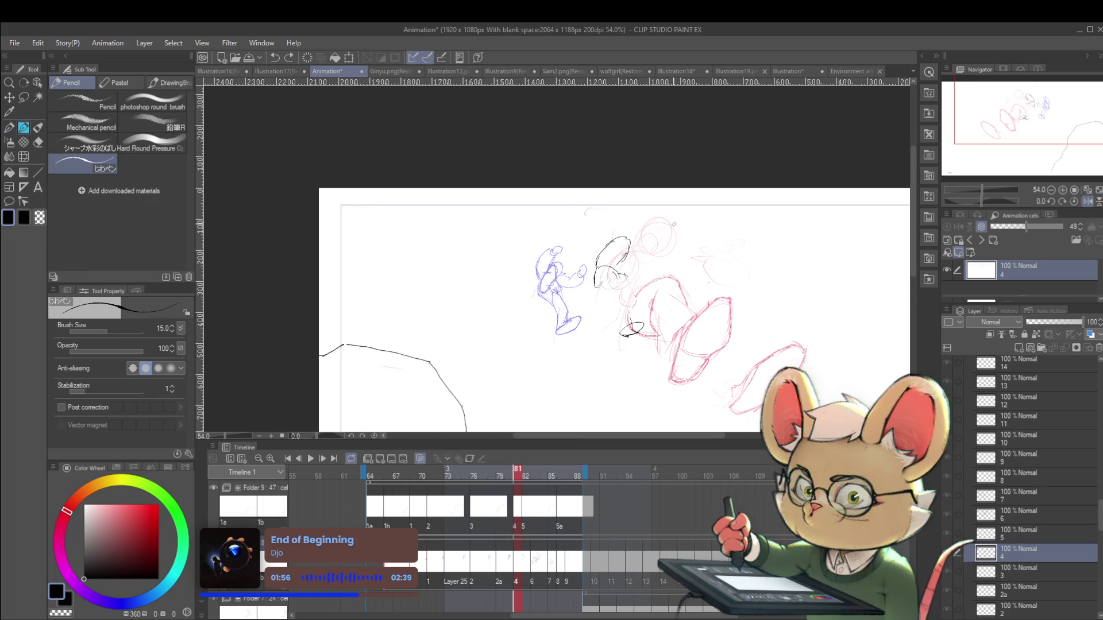
left_click_drag(620, 280, 616, 290)
mouse_move(632, 266)
left_mouse_down()
mouse_move(618, 283)
mouse_move(644, 260)
mouse_move(635, 293)
left_mouse_up()
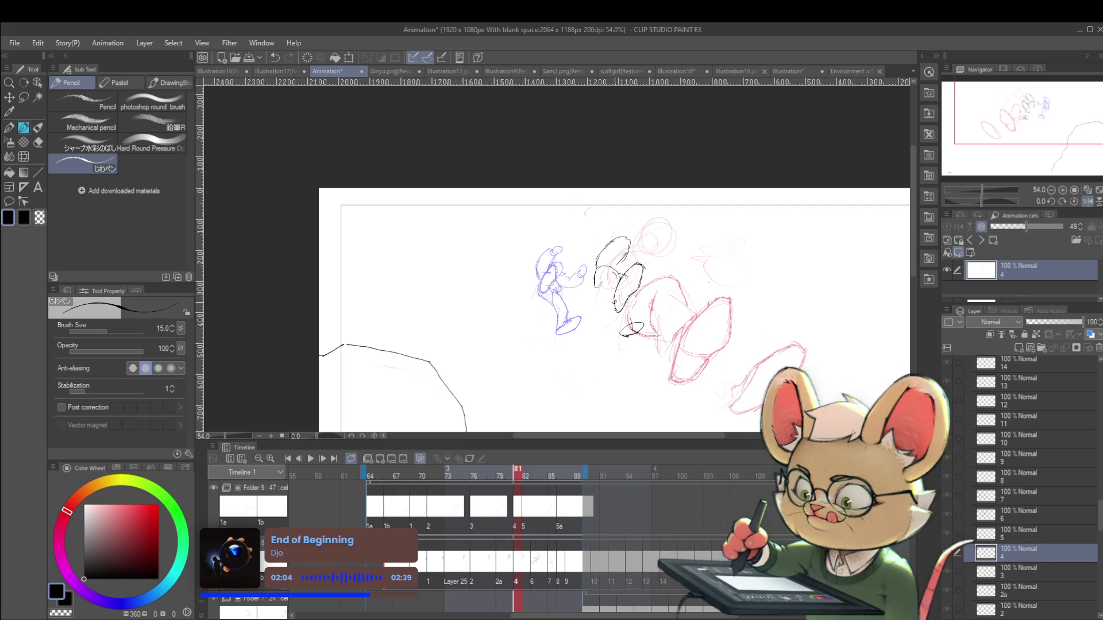
scroll(602, 282, "down", 3)
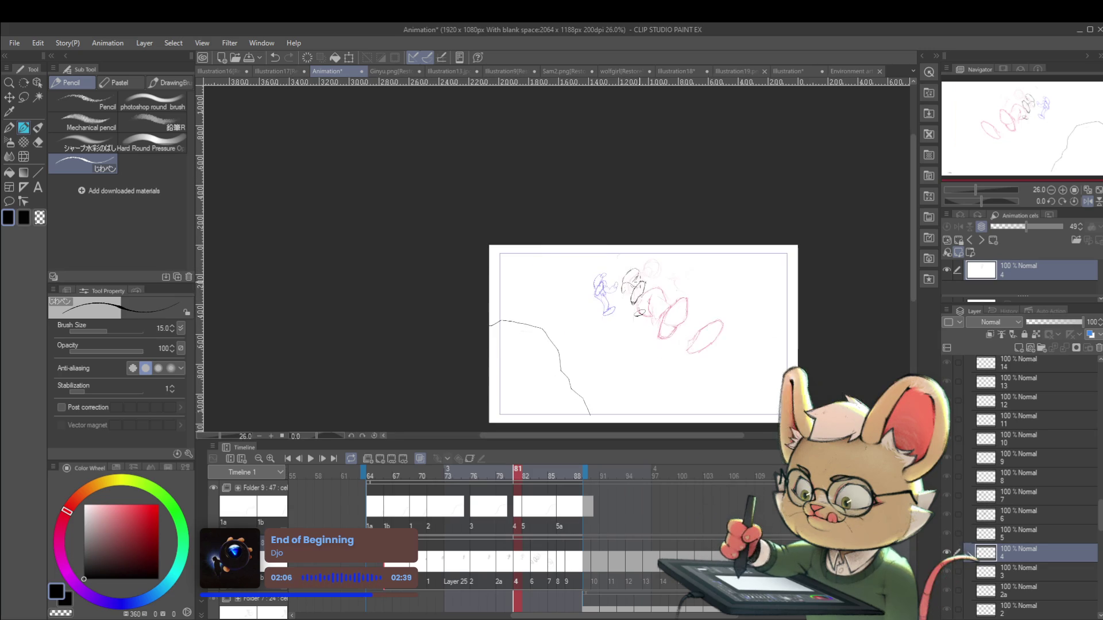
scroll(602, 282, "up", 3)
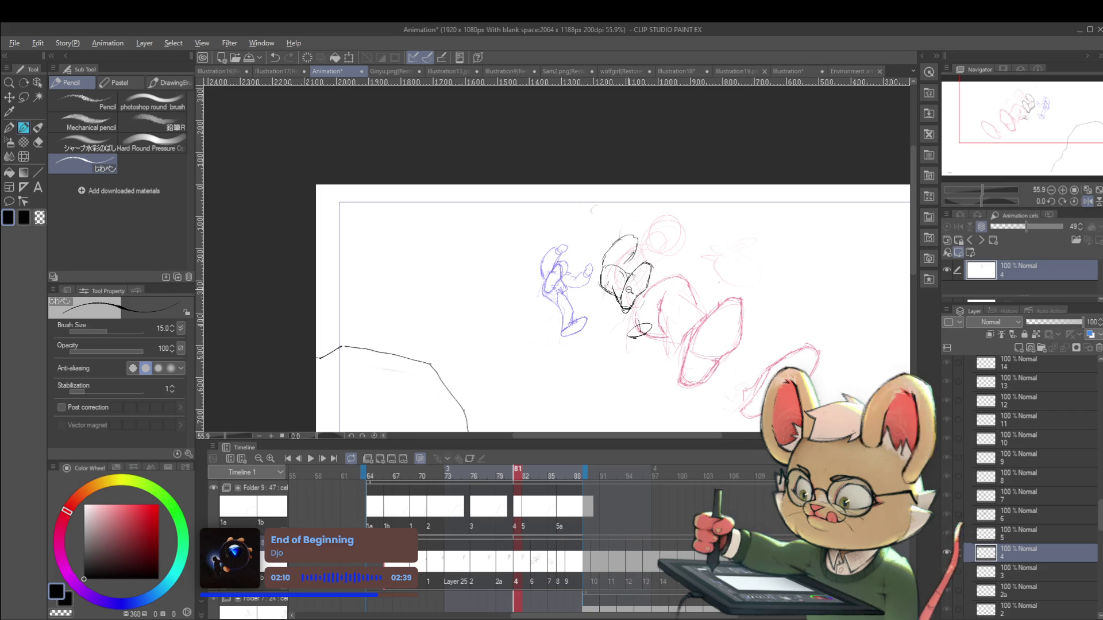
scroll(632, 290, "down", 4)
scroll(641, 295, "up", 3)
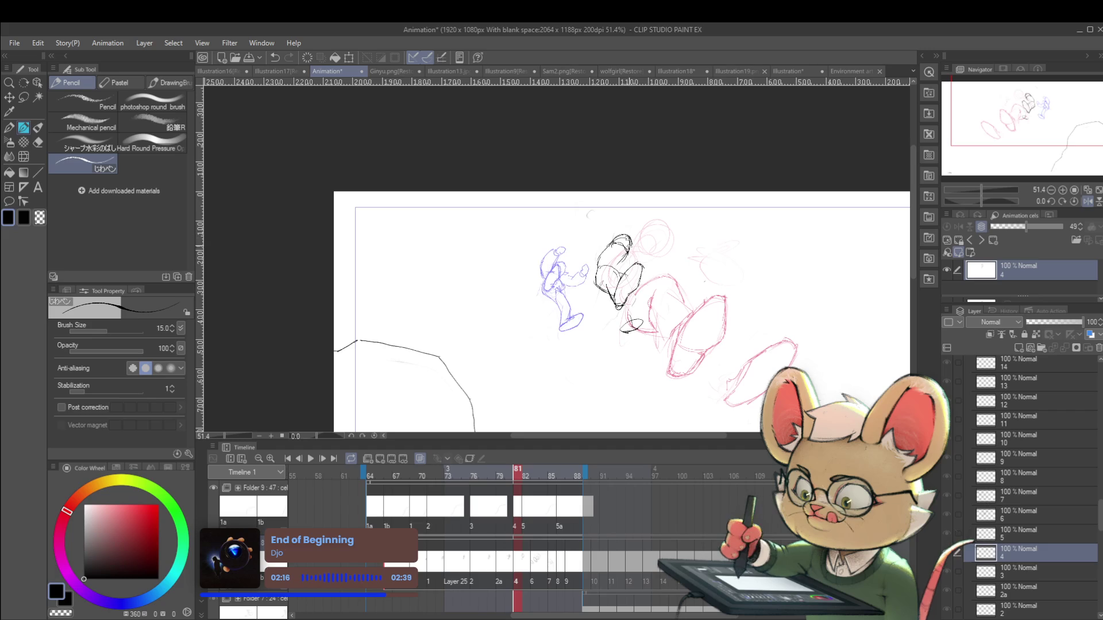
mouse_move(601, 234)
left_mouse_down()
mouse_move(598, 259)
mouse_move(614, 246)
mouse_move(599, 262)
left_mouse_up()
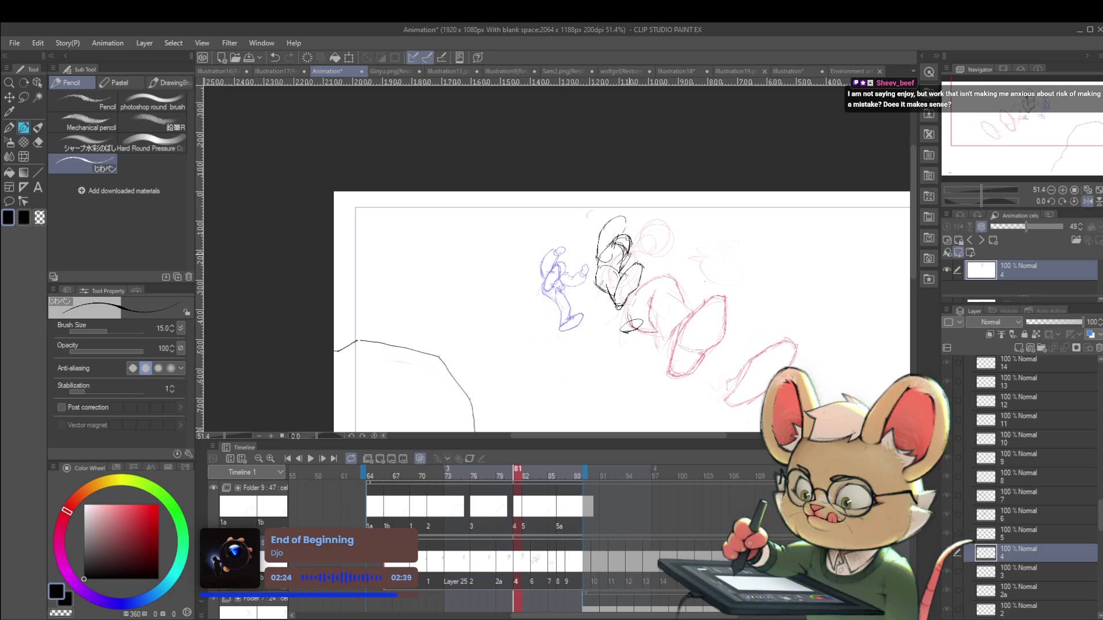
left_click_drag(625, 215, 621, 219)
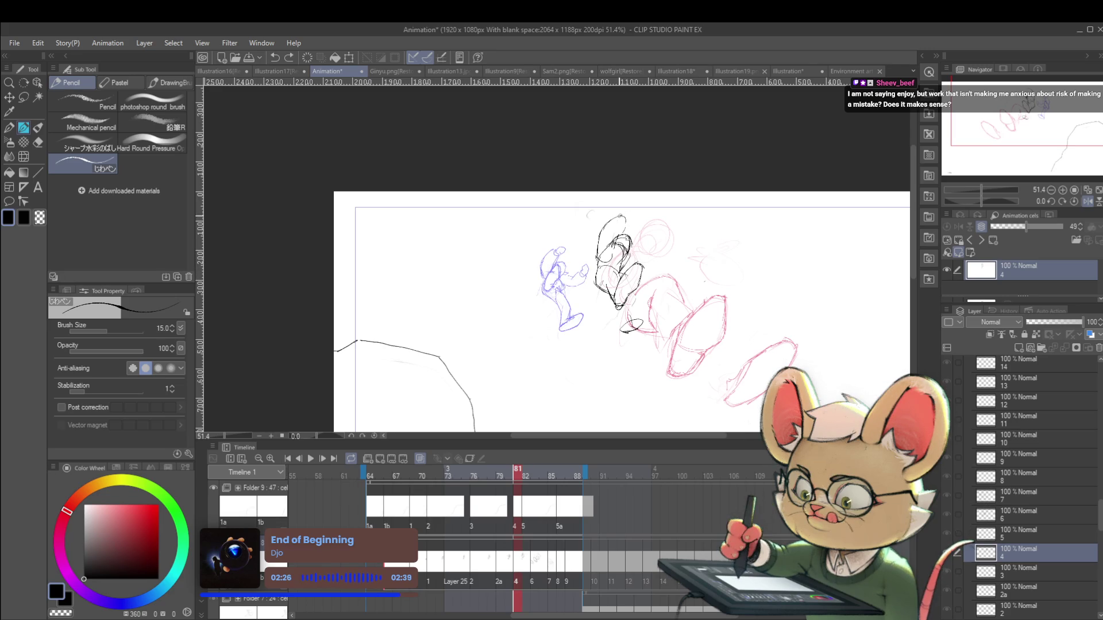
Add a curved stroke to the sketched head
left_click_drag(640, 232, 633, 251)
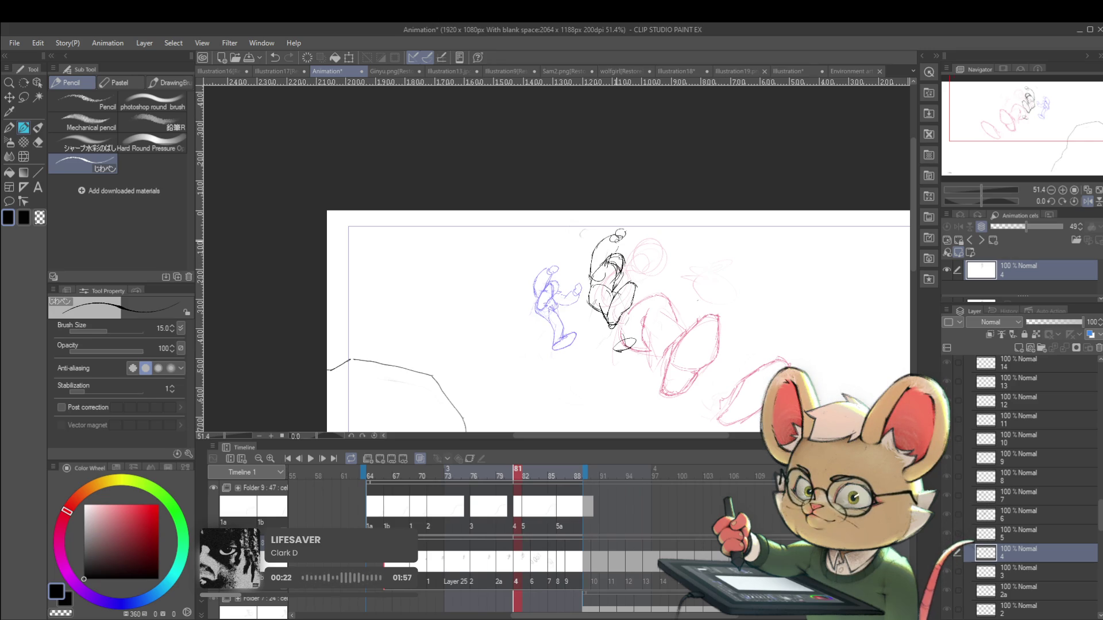
scroll(630, 222, "up", 4)
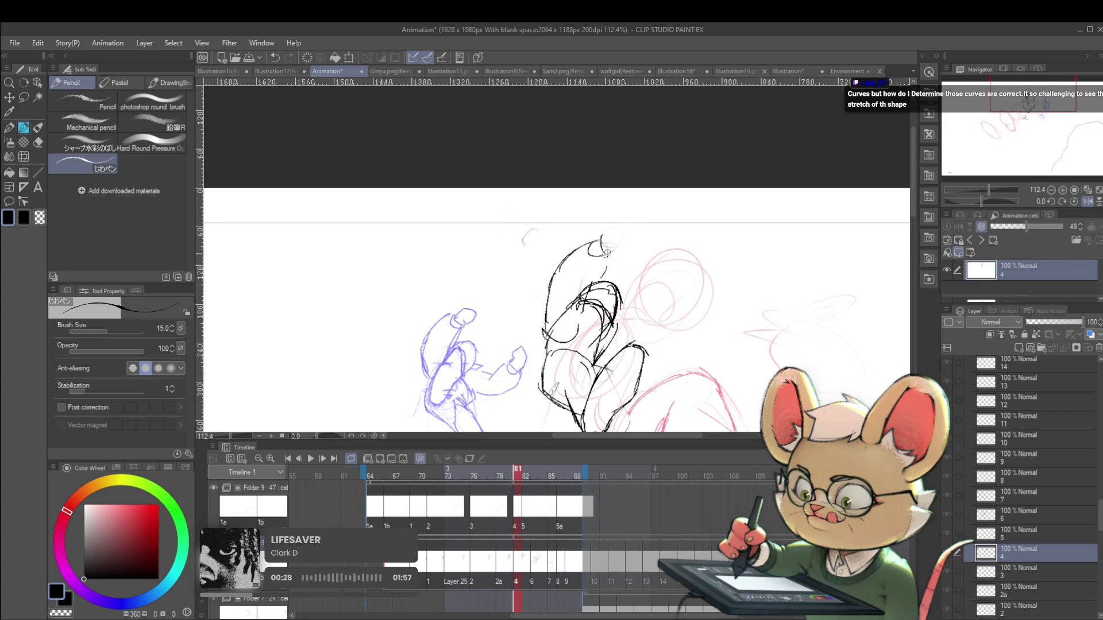
left_click_drag(600, 240, 630, 227)
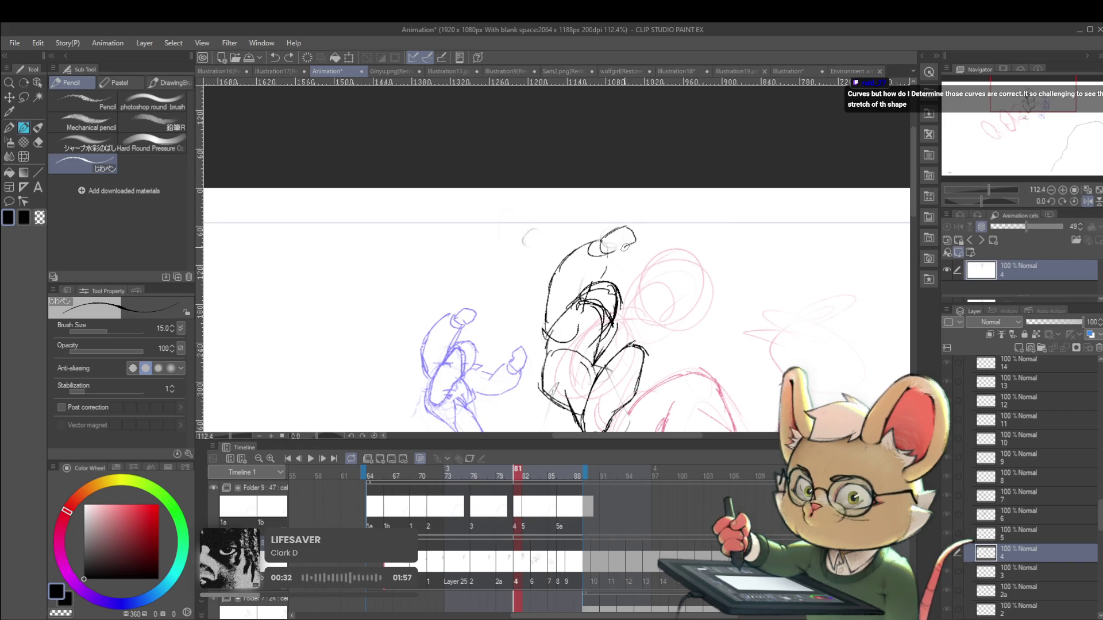
scroll(631, 230, "down", 2)
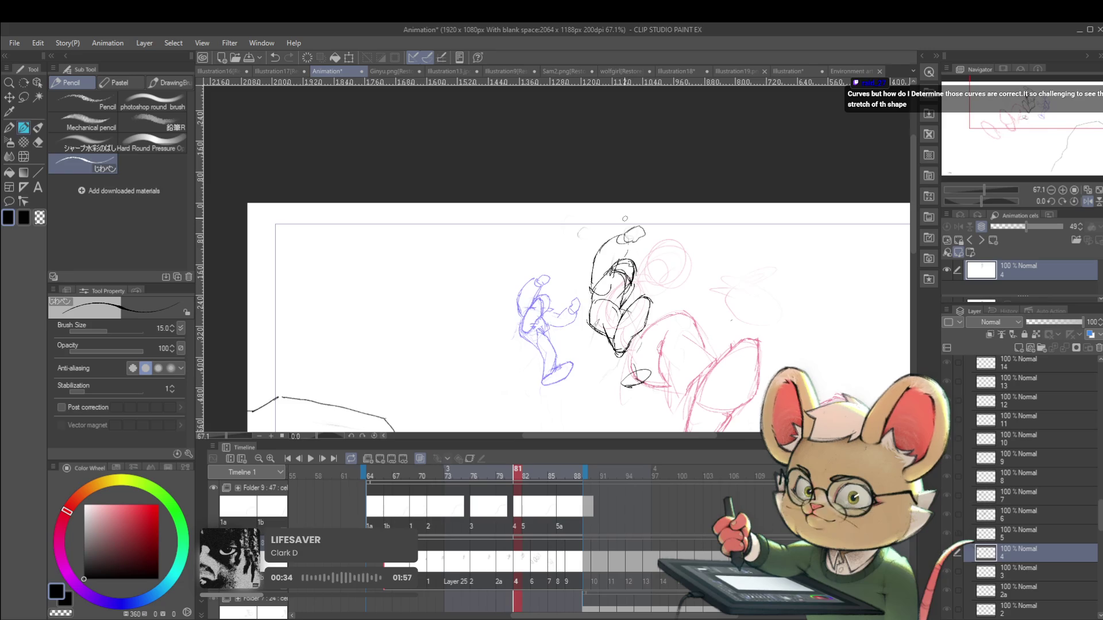
scroll(625, 219, "down", 2)
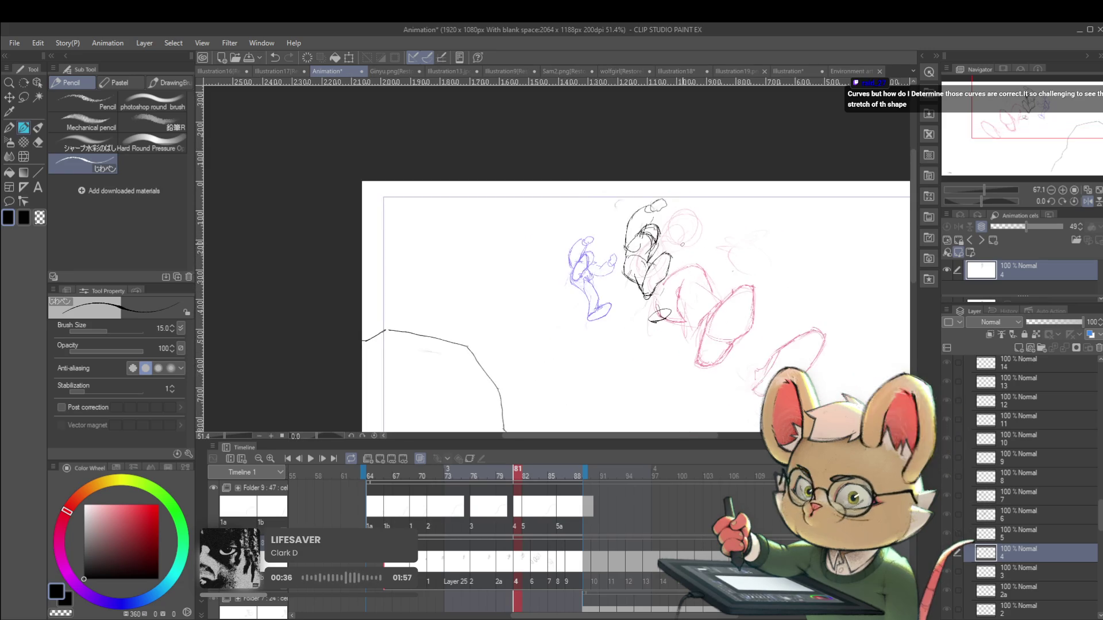
left_click_drag(637, 338, 695, 251)
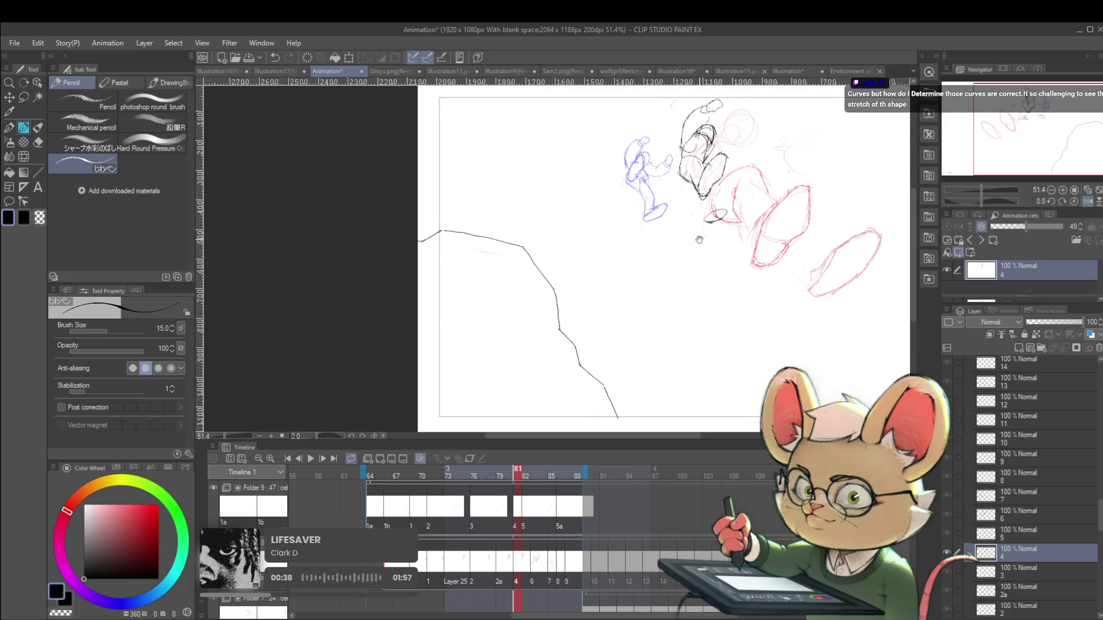
scroll(699, 239, "up", 2)
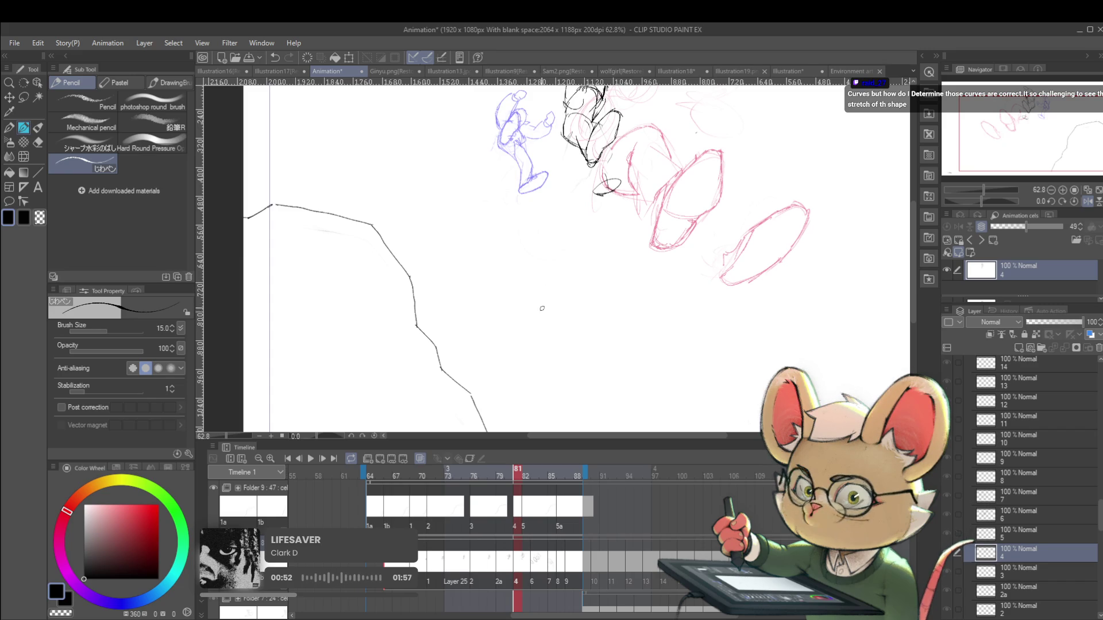
Undo the misplaced curved strokes and pencil a dome head for a new figure below
left_click_drag(625, 333, 598, 324)
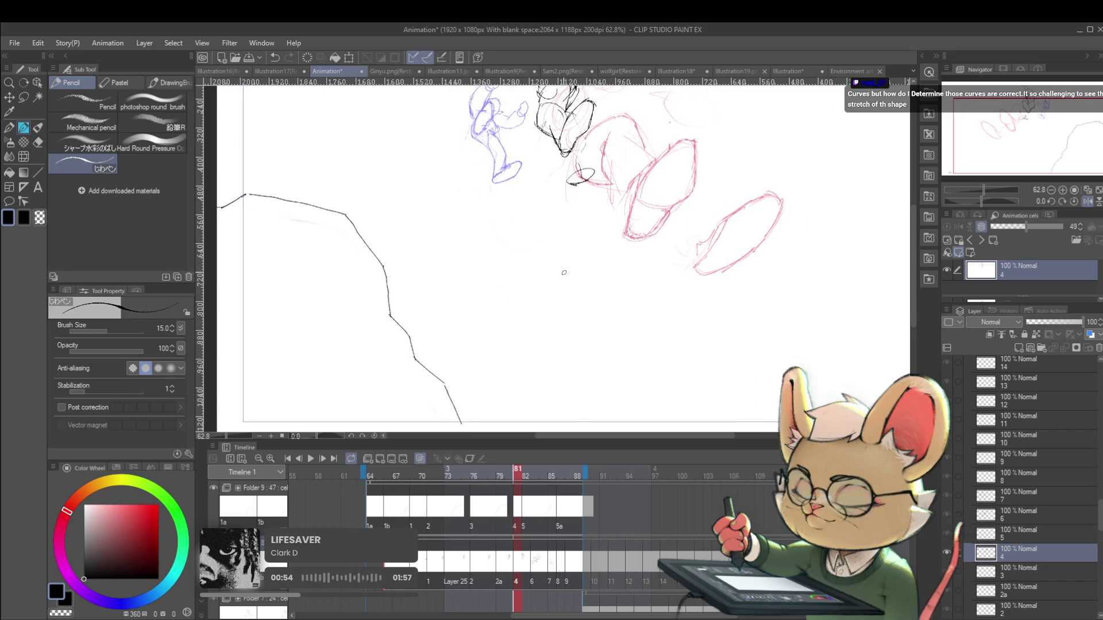
key("ctrl+z")
left_click_drag(582, 220, 571, 247)
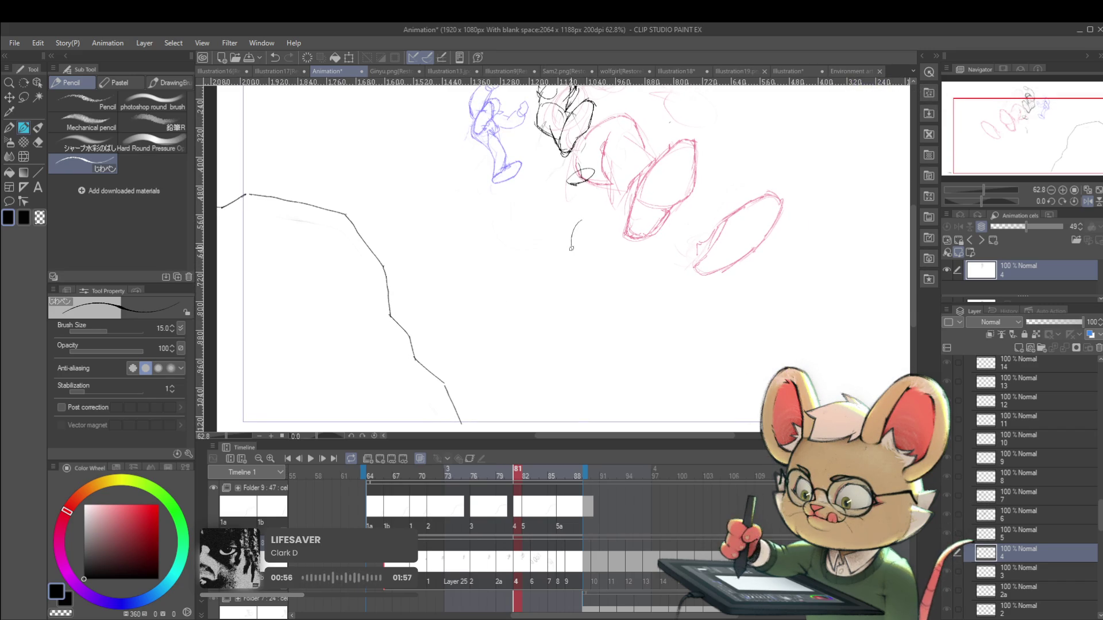
key("ctrl+z")
mouse_move(574, 242)
left_mouse_down()
mouse_move(573, 253)
mouse_move(600, 251)
mouse_move(568, 305)
mouse_move(577, 335)
mouse_move(600, 356)
mouse_move(577, 376)
mouse_move(594, 433)
mouse_move(584, 410)
left_mouse_up()
Pencil in the lower stick figure's legs with a foot, an outstretched arm and a head-to-feet centre line
scroll(560, 256, "down", 2)
left_click_drag(607, 289, 595, 318)
left_click_drag(591, 366, 604, 371)
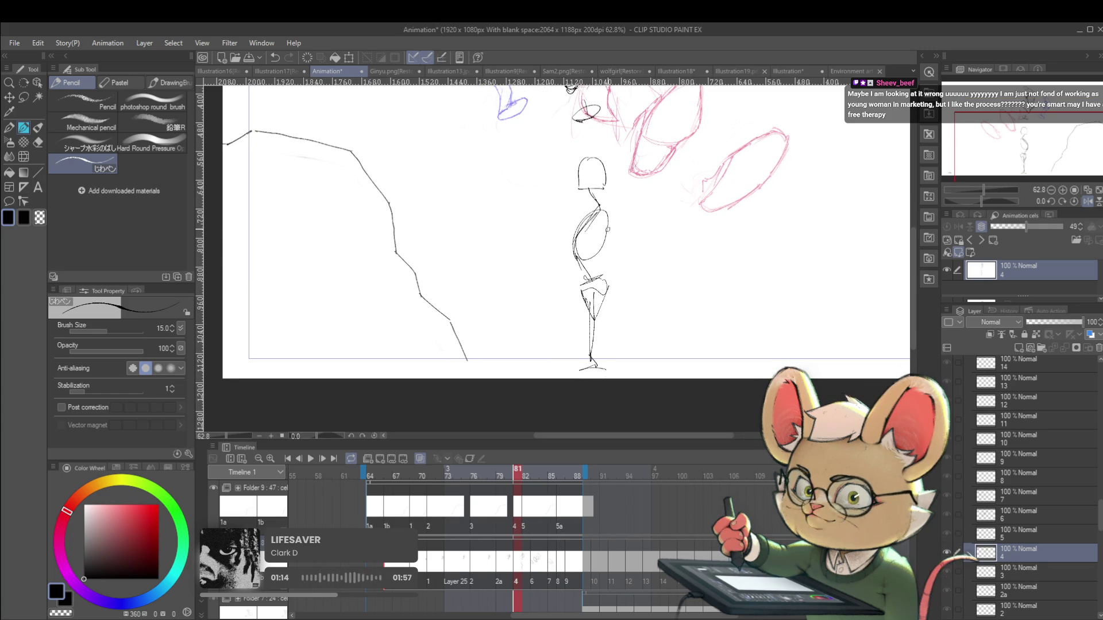
left_click_drag(619, 265, 616, 309)
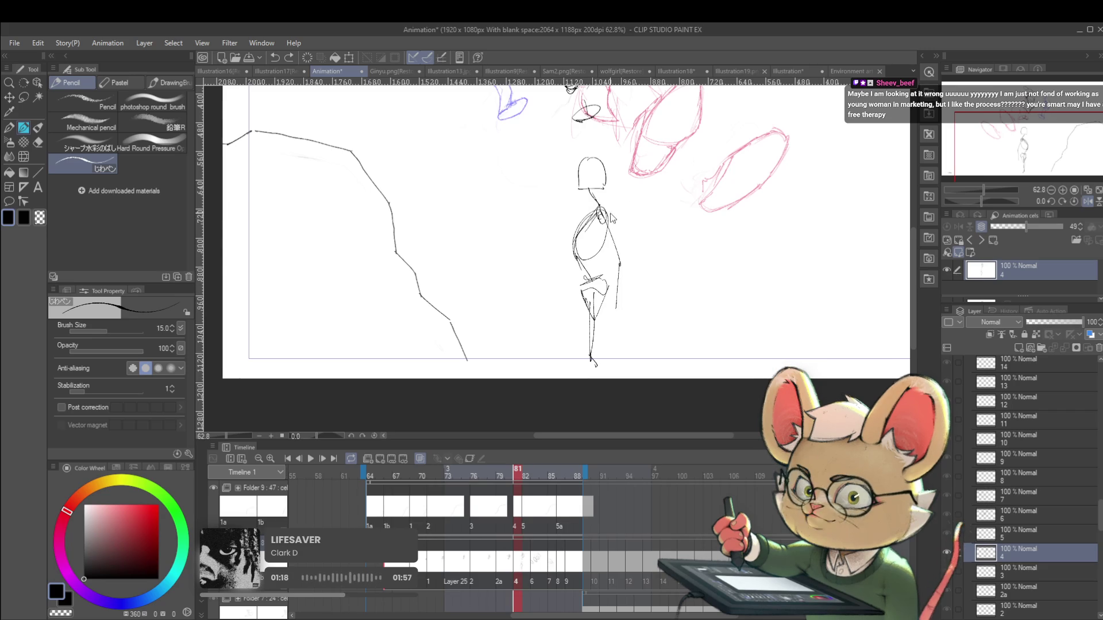
left_click_drag(600, 213, 540, 219)
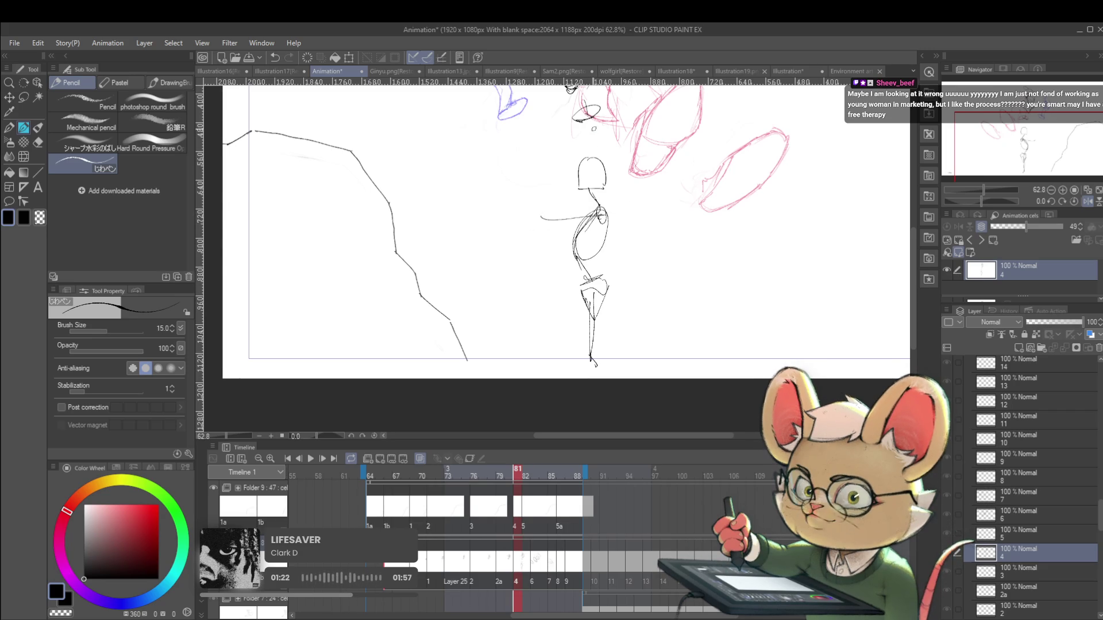
left_click_drag(593, 116, 592, 148)
left_click_drag(592, 190, 592, 214)
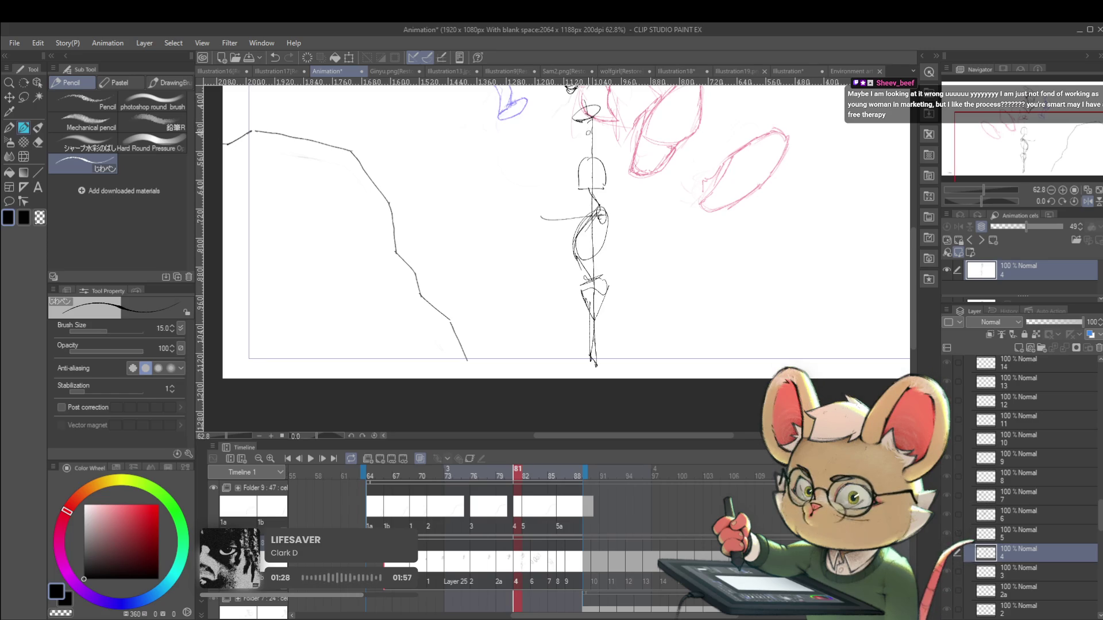
left_click_drag(588, 160, 587, 363)
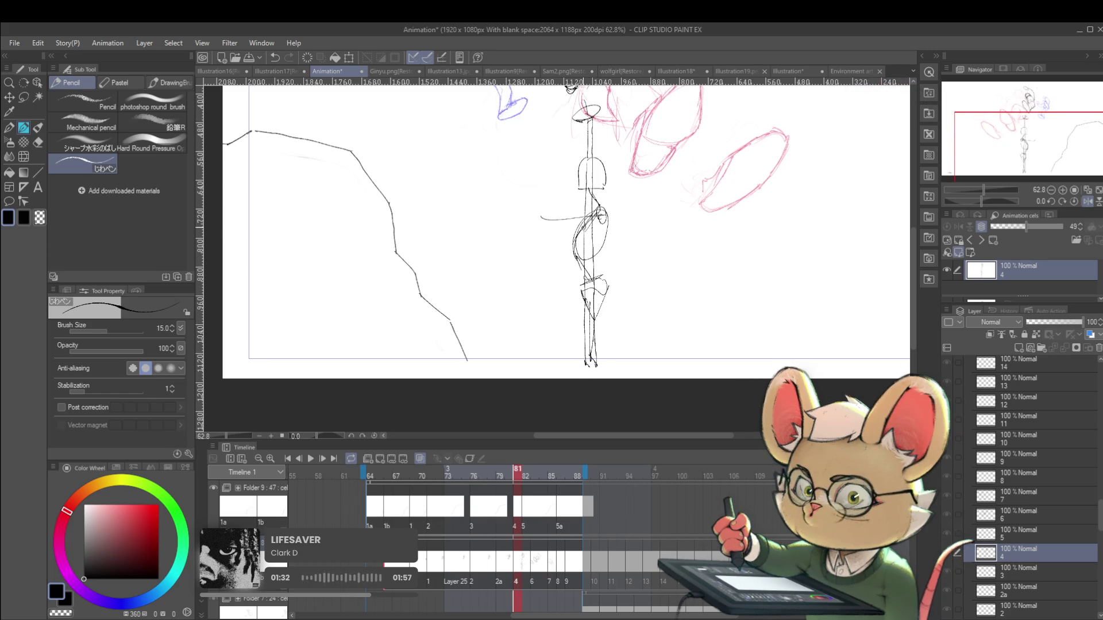
Sketch a small upright pencil cylinder to the right of the figure
left_click_drag(705, 306, 705, 346)
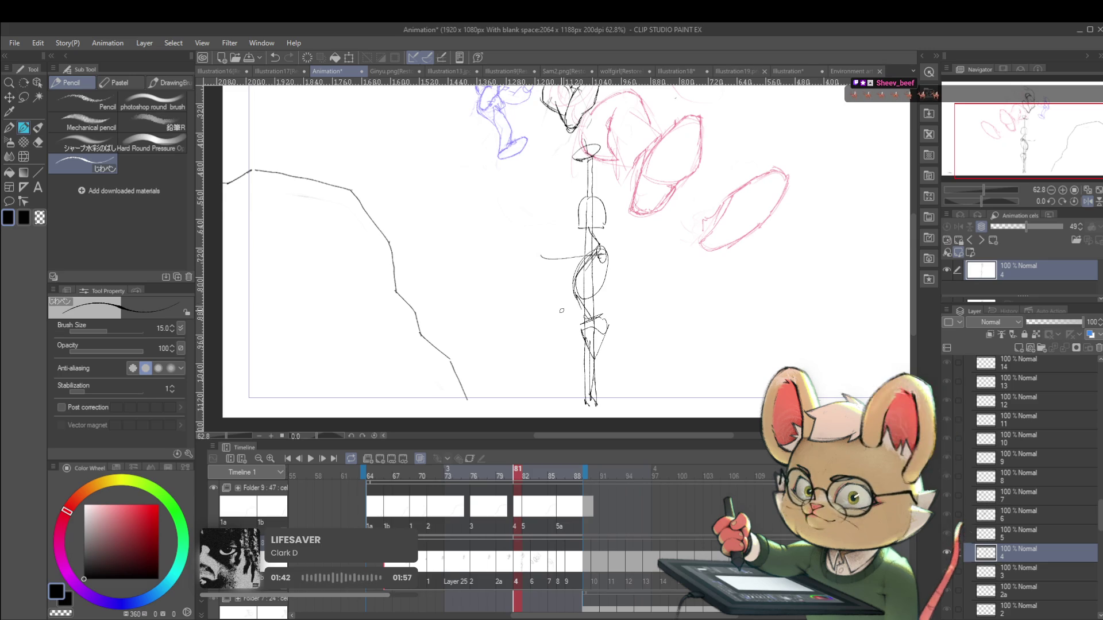
left_click_drag(669, 291, 645, 295)
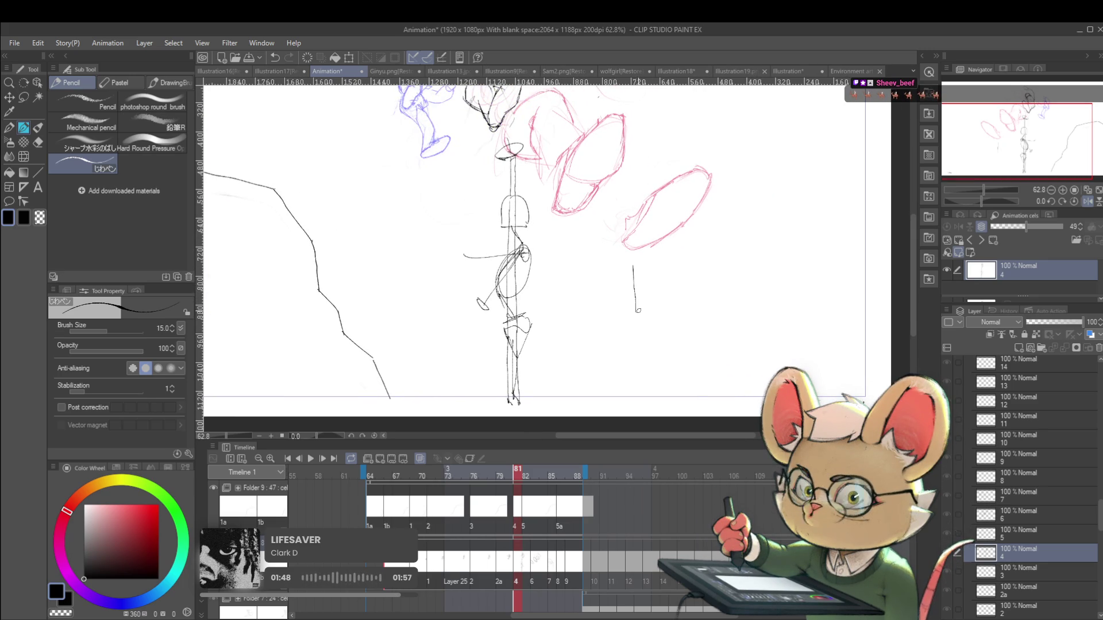
left_click_drag(655, 307, 636, 311)
mouse_move(651, 262)
left_mouse_down()
mouse_move(634, 260)
mouse_move(657, 309)
left_mouse_up()
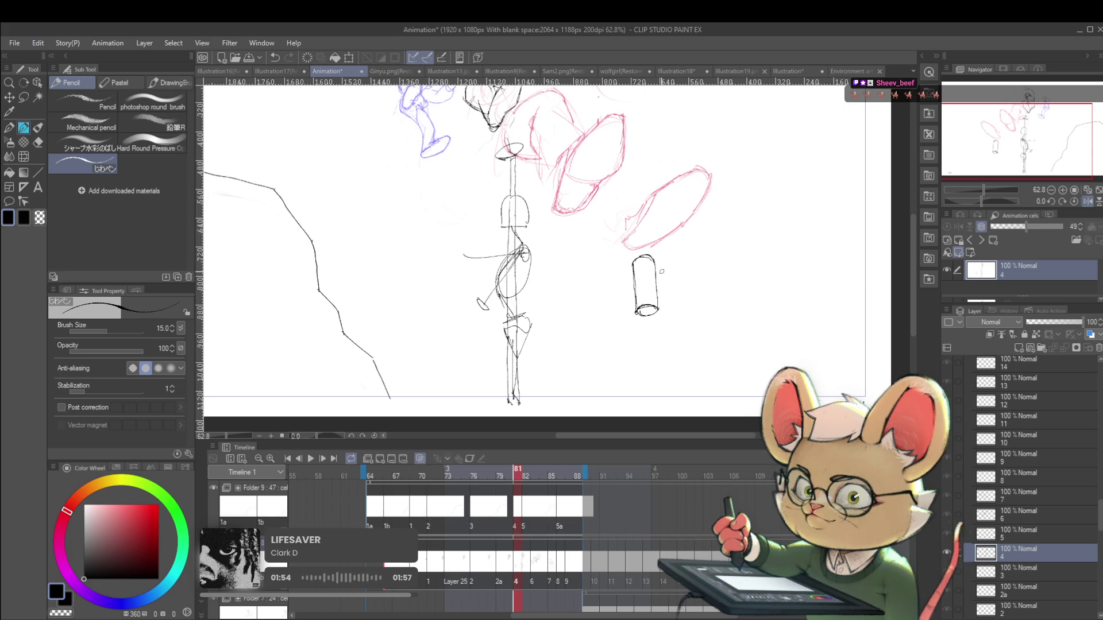
left_click_drag(523, 252, 559, 299)
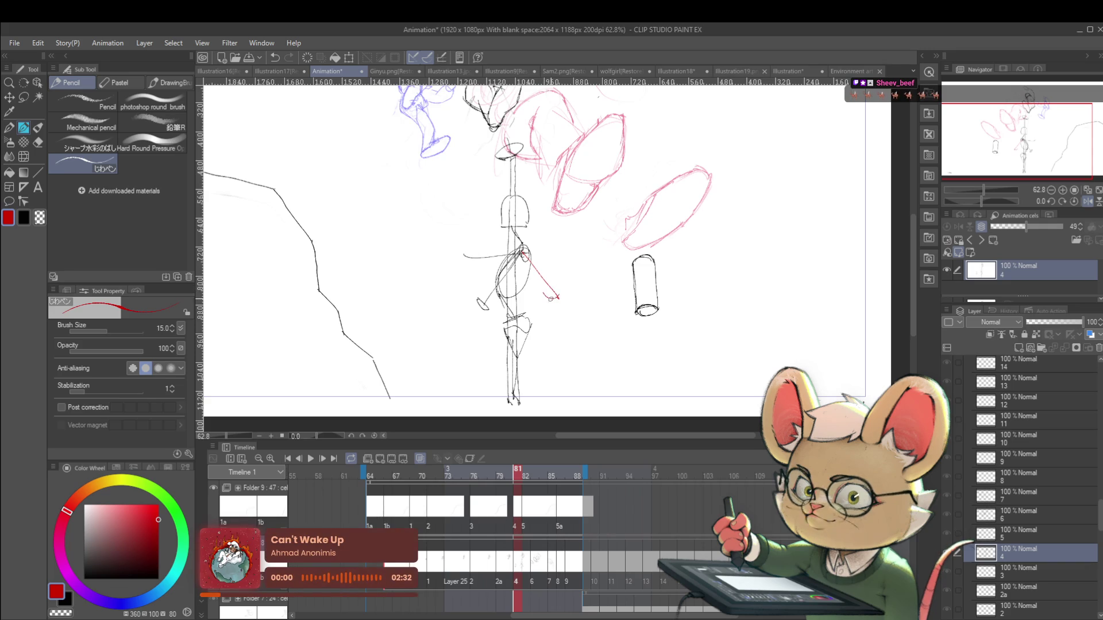
left_click_drag(710, 303, 627, 317)
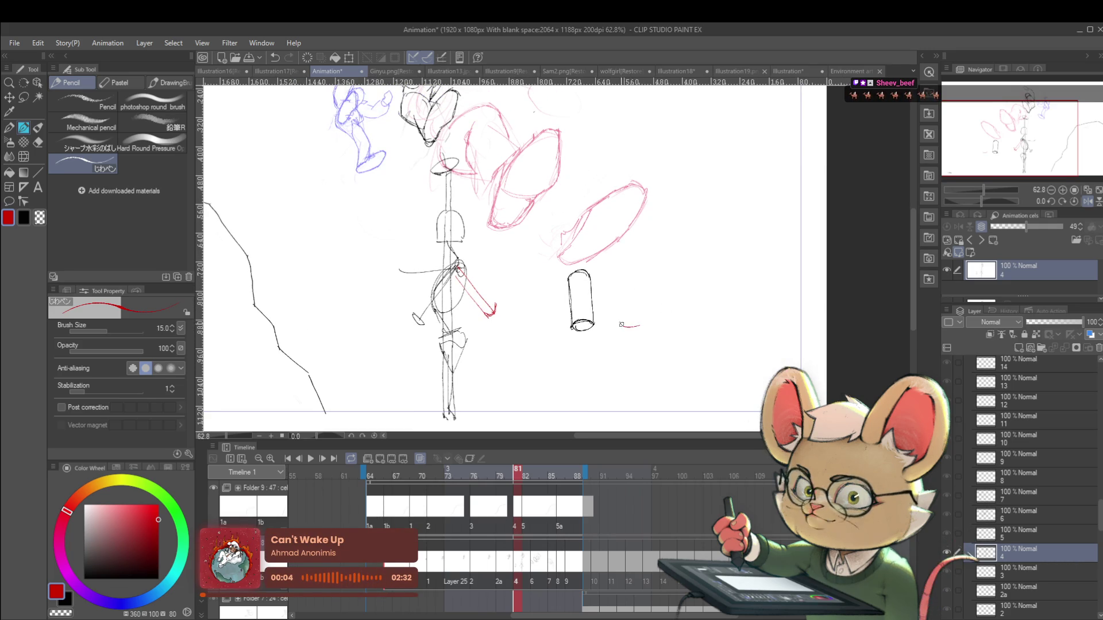
mouse_move(619, 278)
left_mouse_down()
mouse_move(620, 325)
mouse_move(622, 287)
mouse_move(642, 277)
mouse_move(642, 327)
left_mouse_up()
mouse_move(624, 271)
left_mouse_down()
mouse_move(639, 263)
mouse_move(645, 276)
left_mouse_up()
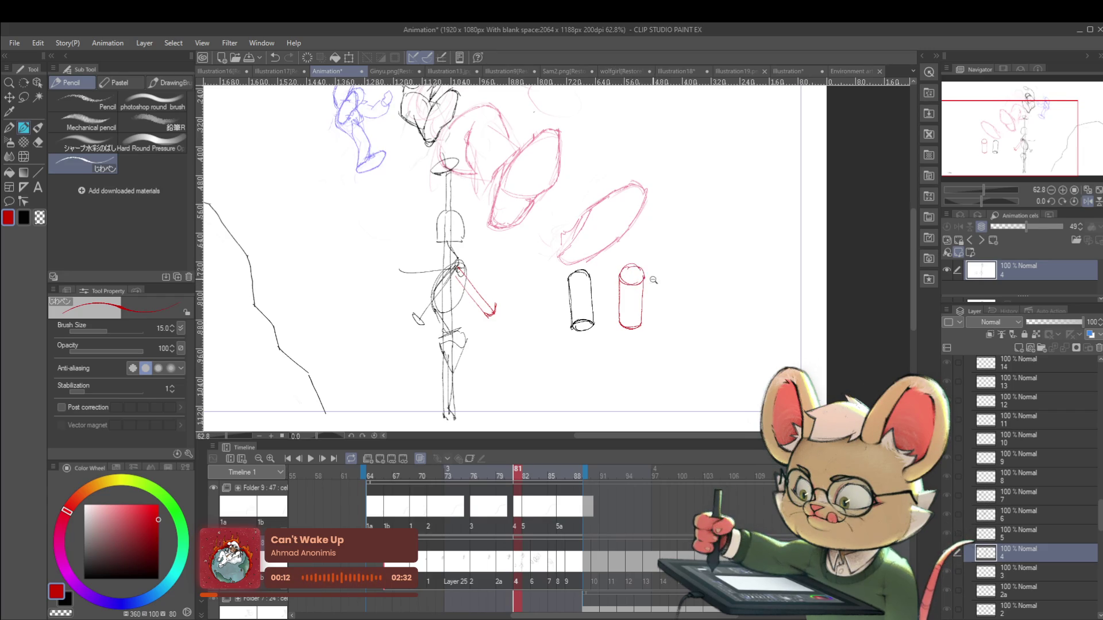
scroll(652, 274, "down", 3)
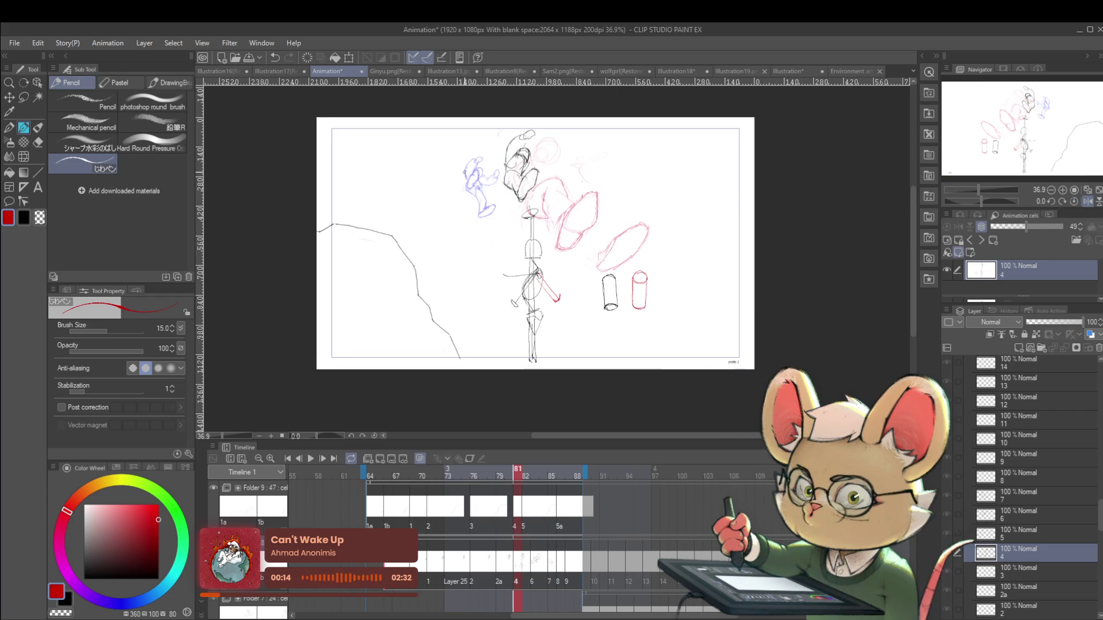
scroll(527, 279, "up", 2)
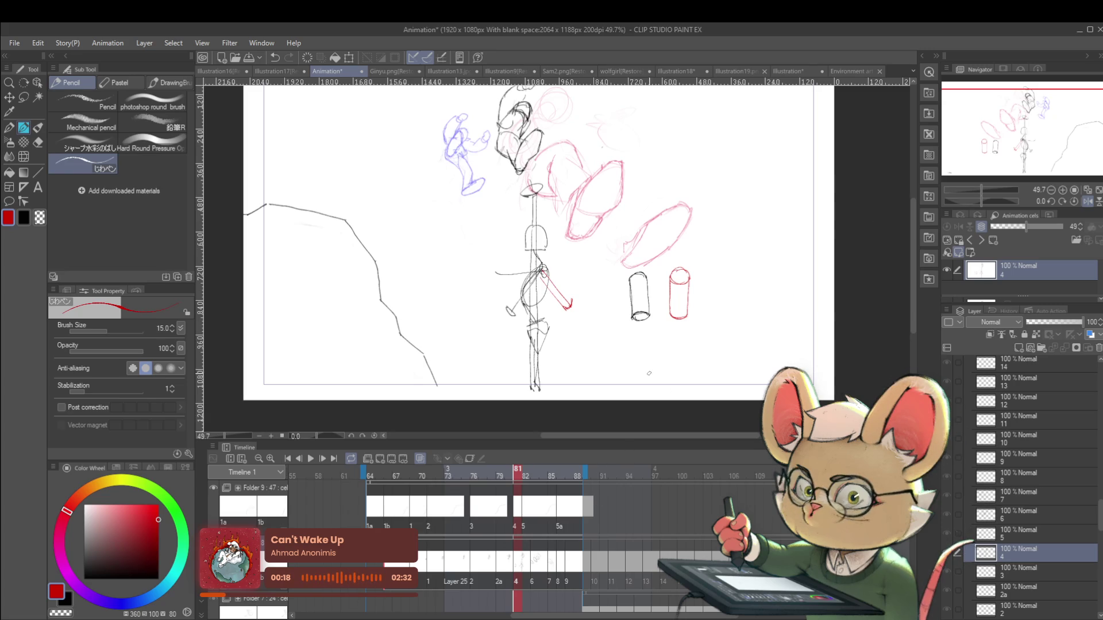
scroll(554, 287, "up", 2)
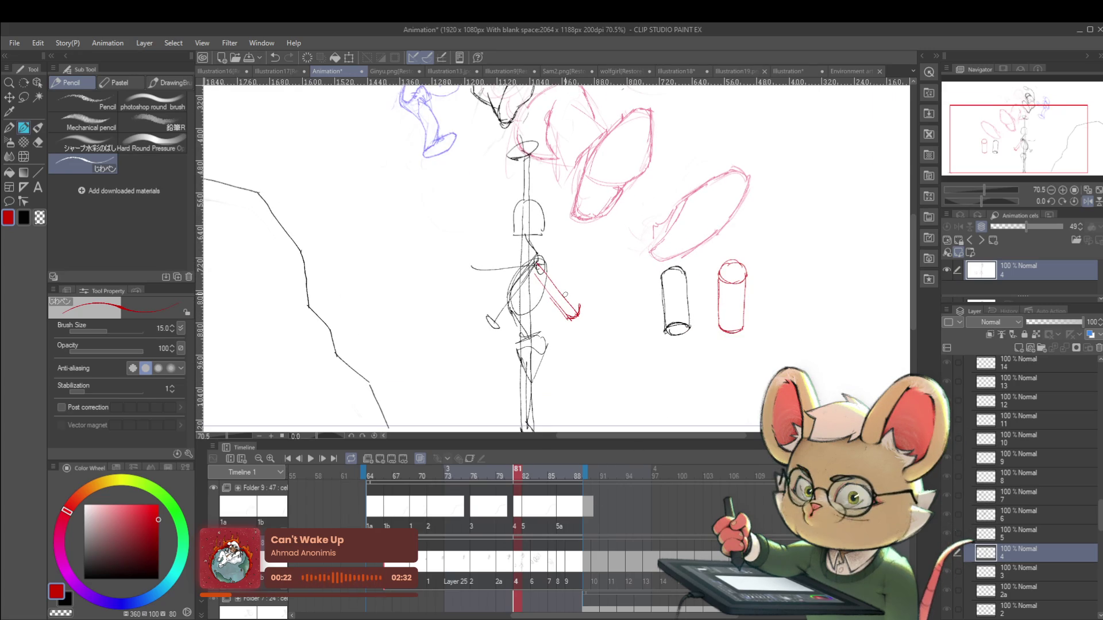
scroll(619, 299, "up", 1)
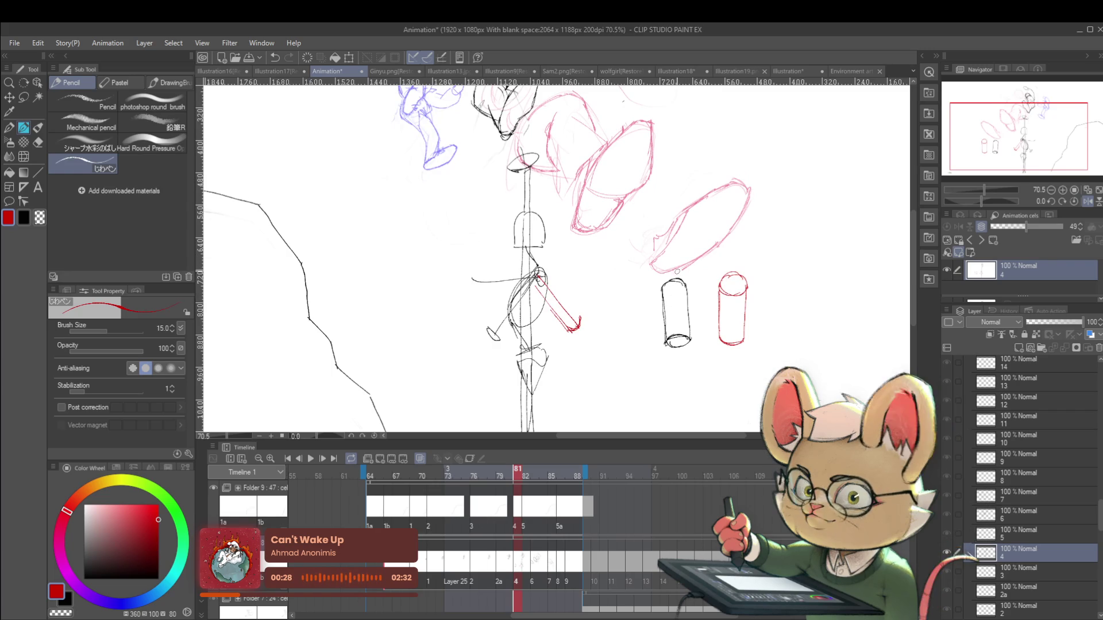
scroll(545, 281, "down", 2)
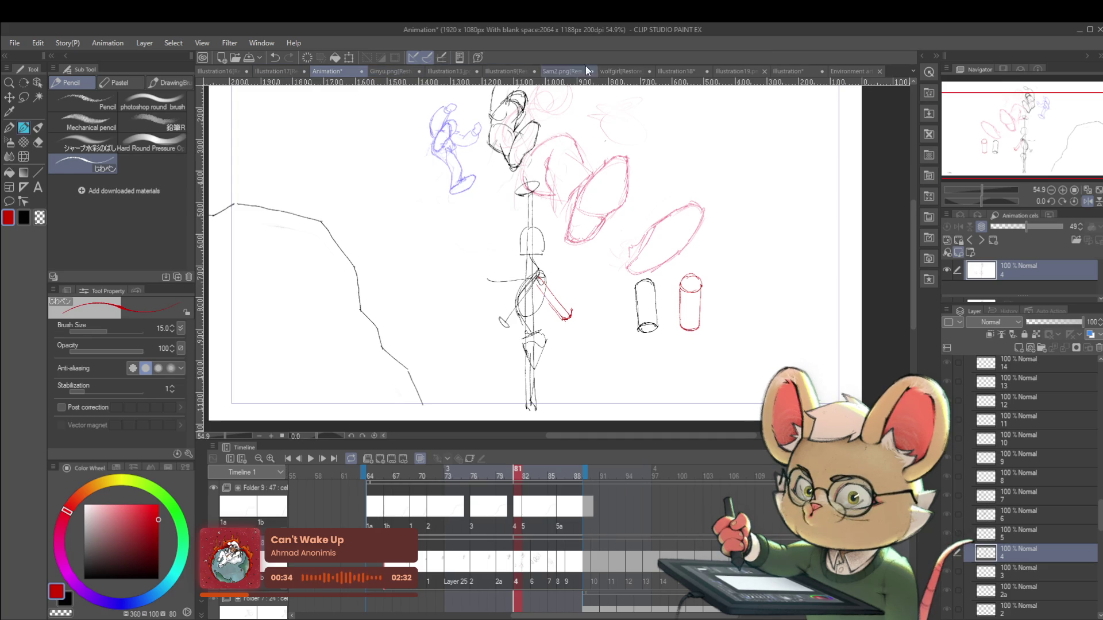
Switch to the Illustration18 figure sketch sheet and zoom in
left_click(797, 73)
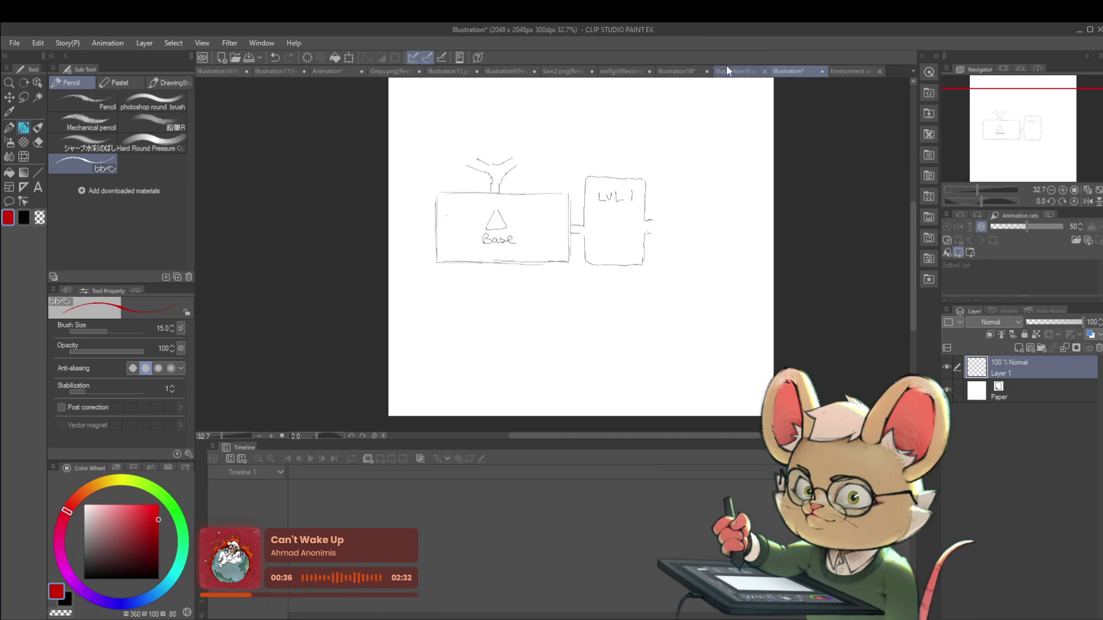
left_click(728, 72)
left_click(682, 73)
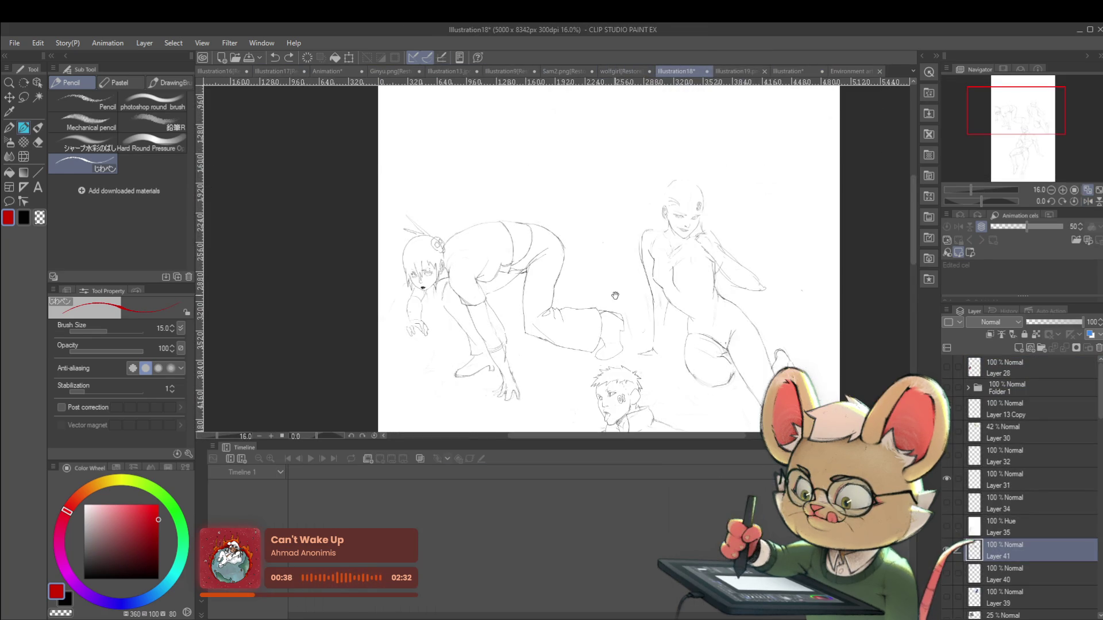
scroll(610, 287, "up", 2)
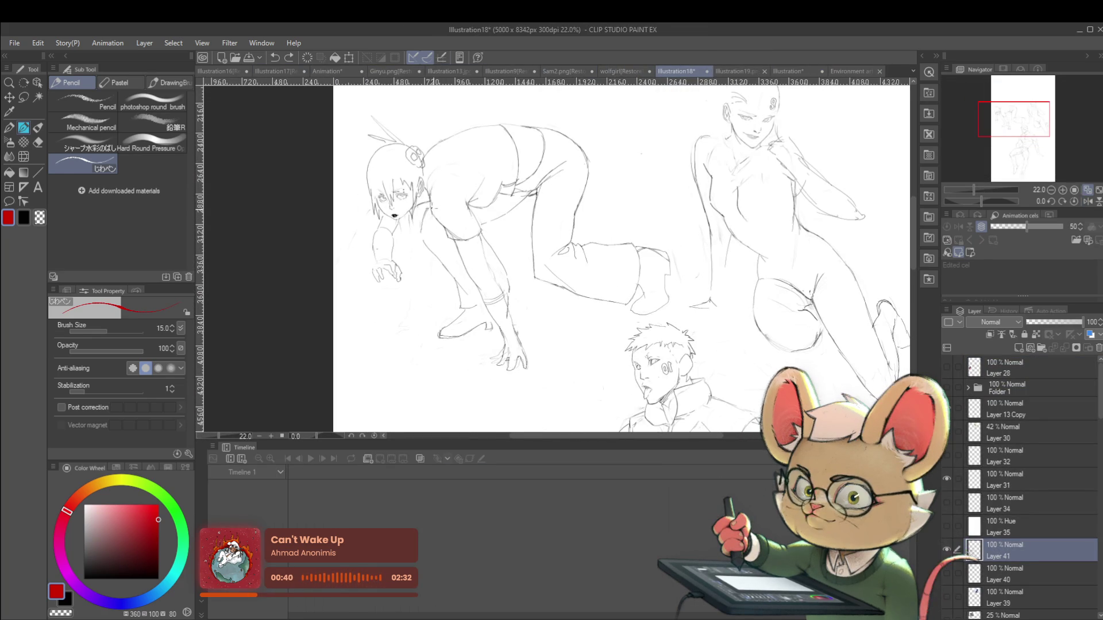
Draw red construction lines over the crouching figure's shoulder, lower arm and knee
left_click_drag(440, 181, 447, 336)
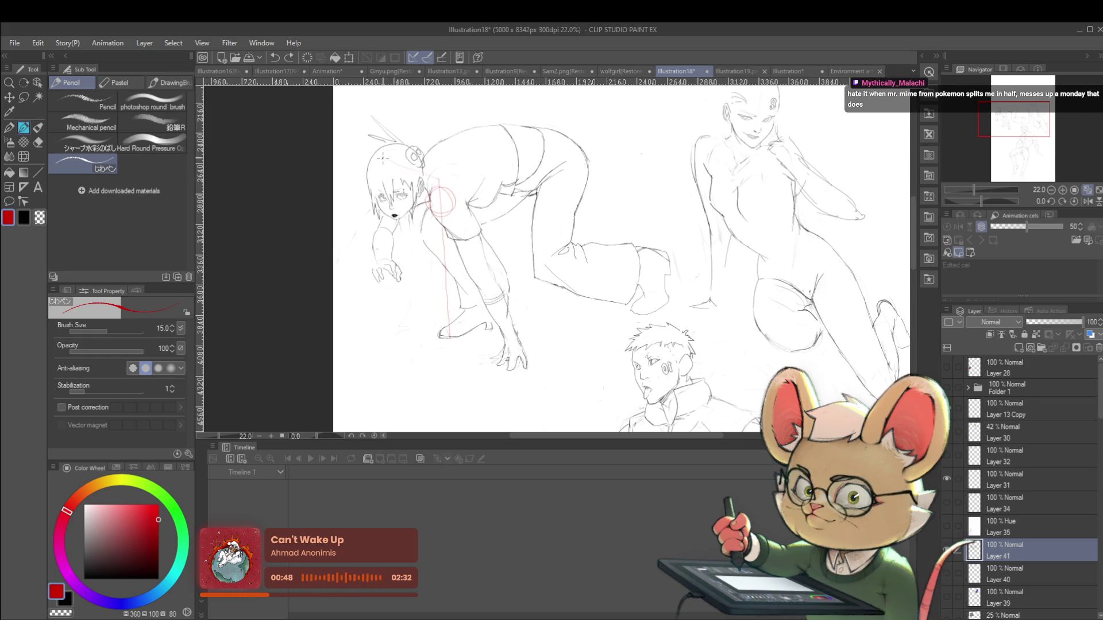
left_click_drag(401, 309, 451, 339)
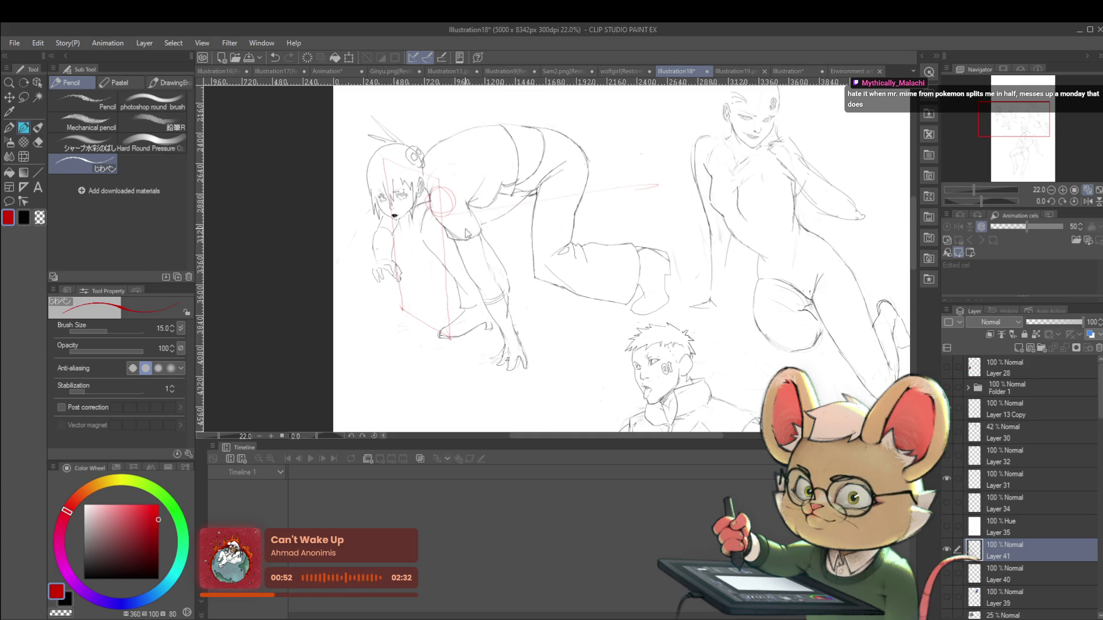
left_click_drag(487, 266, 468, 275)
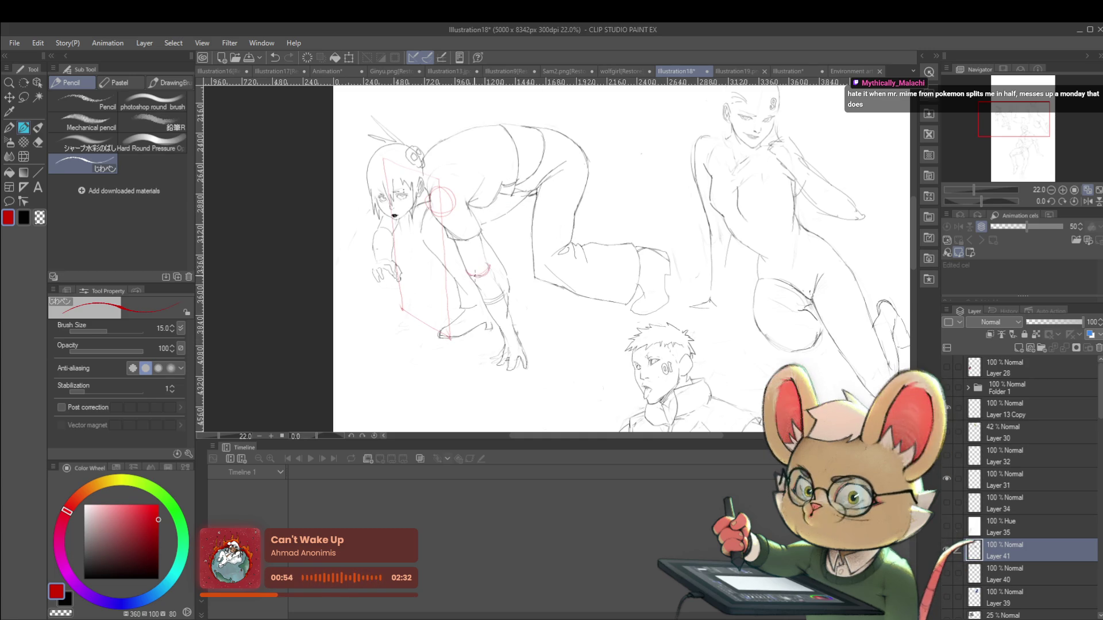
mouse_move(444, 214)
left_mouse_down()
mouse_move(455, 237)
mouse_move(465, 211)
mouse_move(486, 268)
left_mouse_up()
key("ctrl+minus")
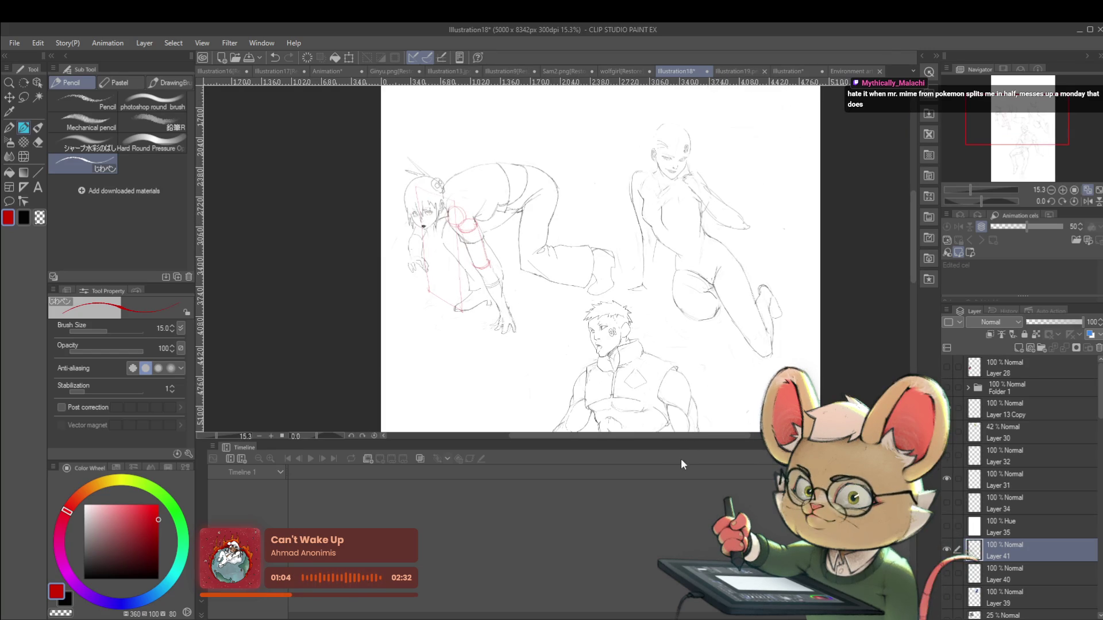
scroll(490, 208, "up", 1)
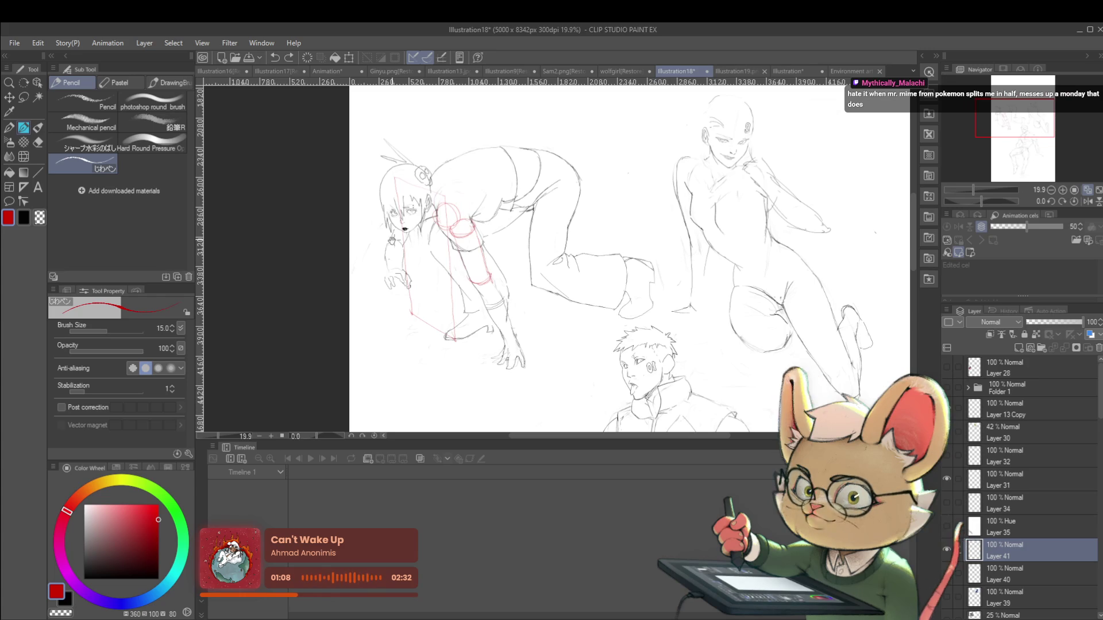
scroll(388, 259, "up", 1)
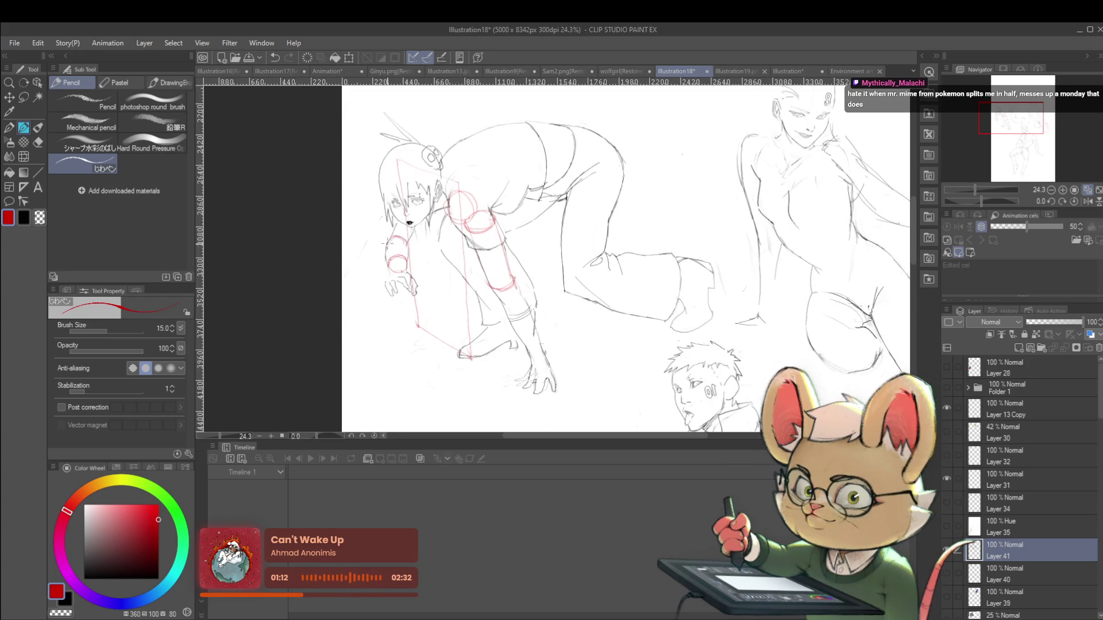
scroll(416, 238, "down", 4)
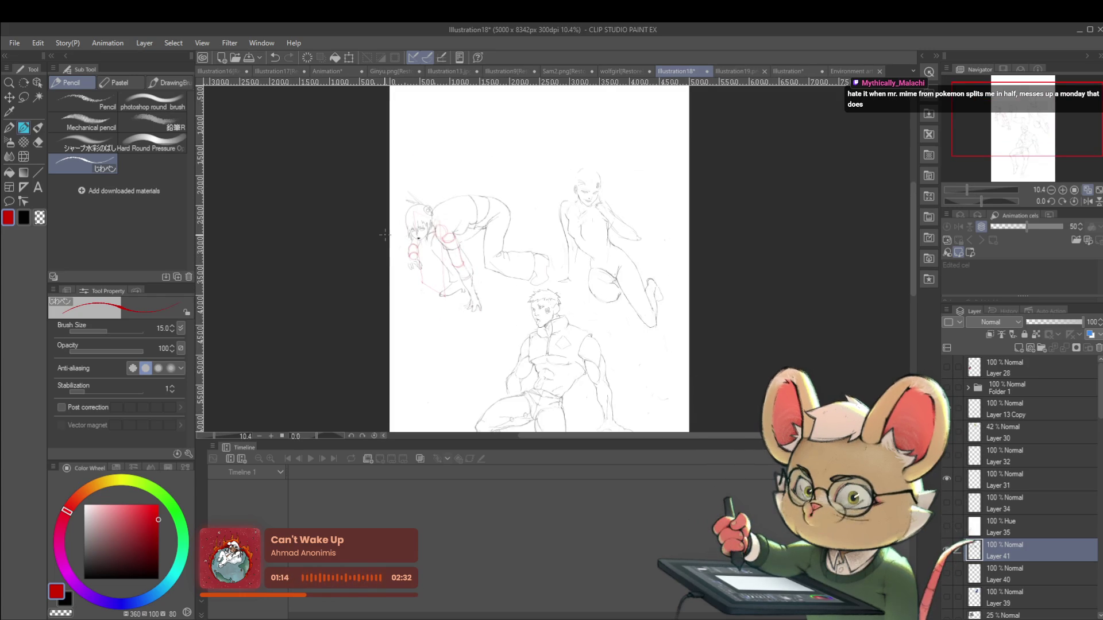
Sketch red construction strokes on the crouching figure's front leg and upper back thigh
scroll(492, 247, "up", 3)
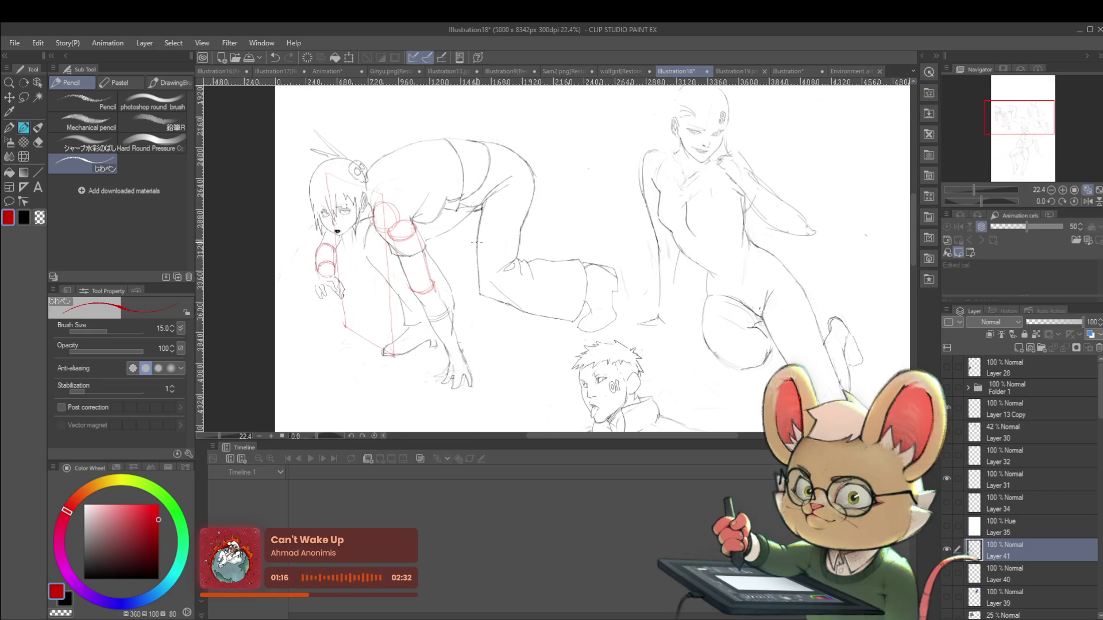
mouse_move(480, 245)
left_mouse_down()
mouse_move(478, 268)
mouse_move(506, 280)
mouse_move(487, 279)
left_mouse_up()
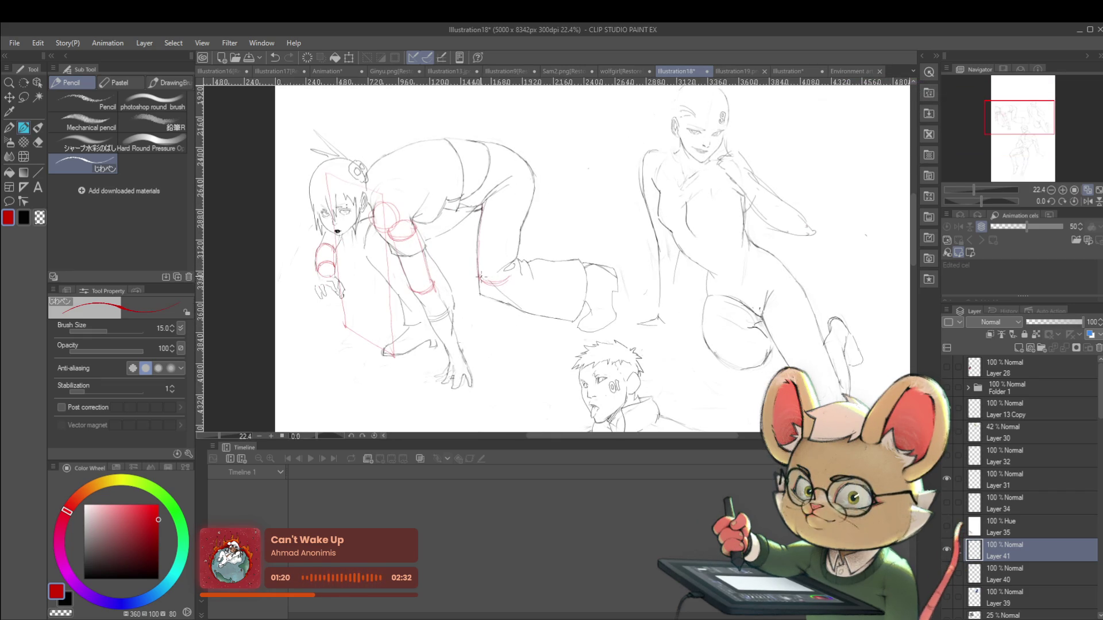
left_click_drag(520, 211, 517, 231)
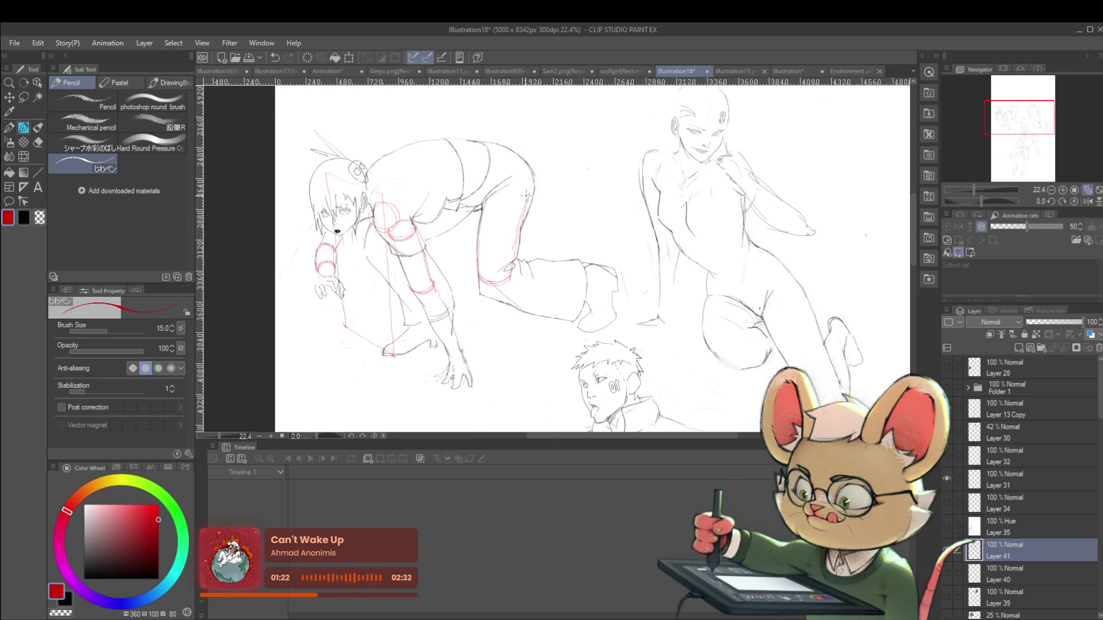
mouse_move(490, 191)
left_mouse_down()
mouse_move(520, 173)
mouse_move(487, 194)
left_mouse_up()
left_click_drag(511, 177, 529, 193)
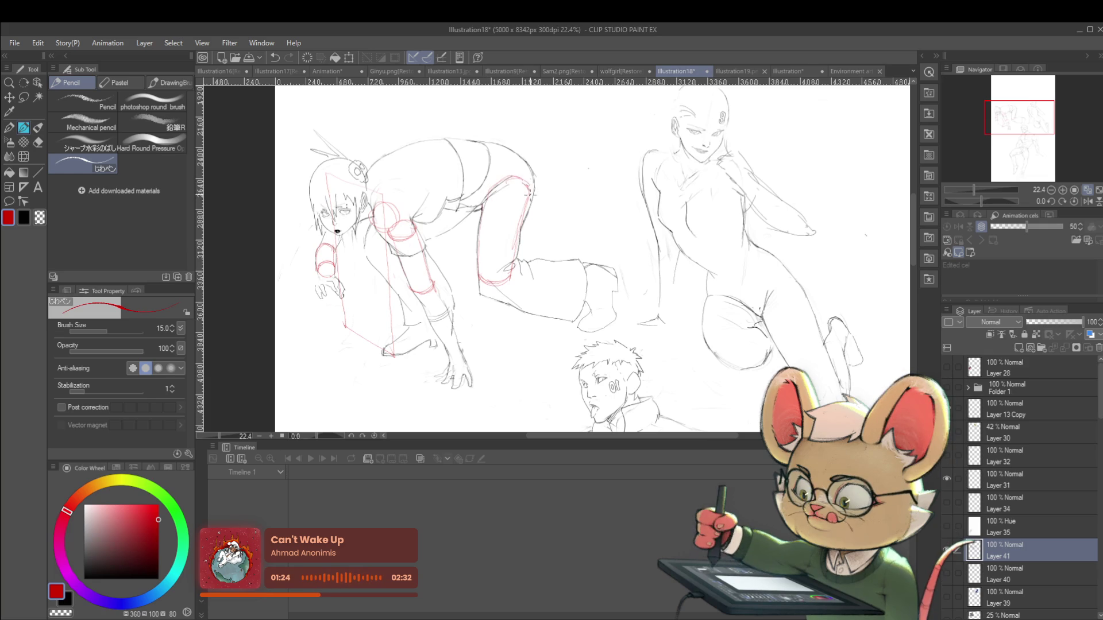
Add red strokes at the knee and lower leg, review the page, then undo them with Ctrl+Z
key("ctrl+0")
scroll(517, 211, "up", 5)
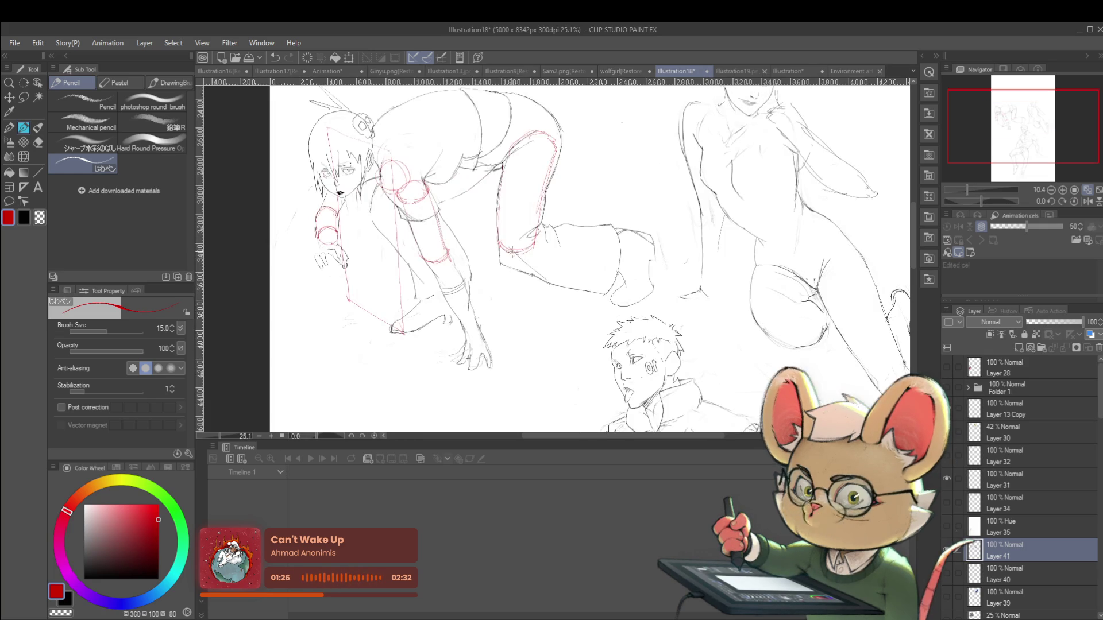
left_click_drag(501, 250, 521, 266)
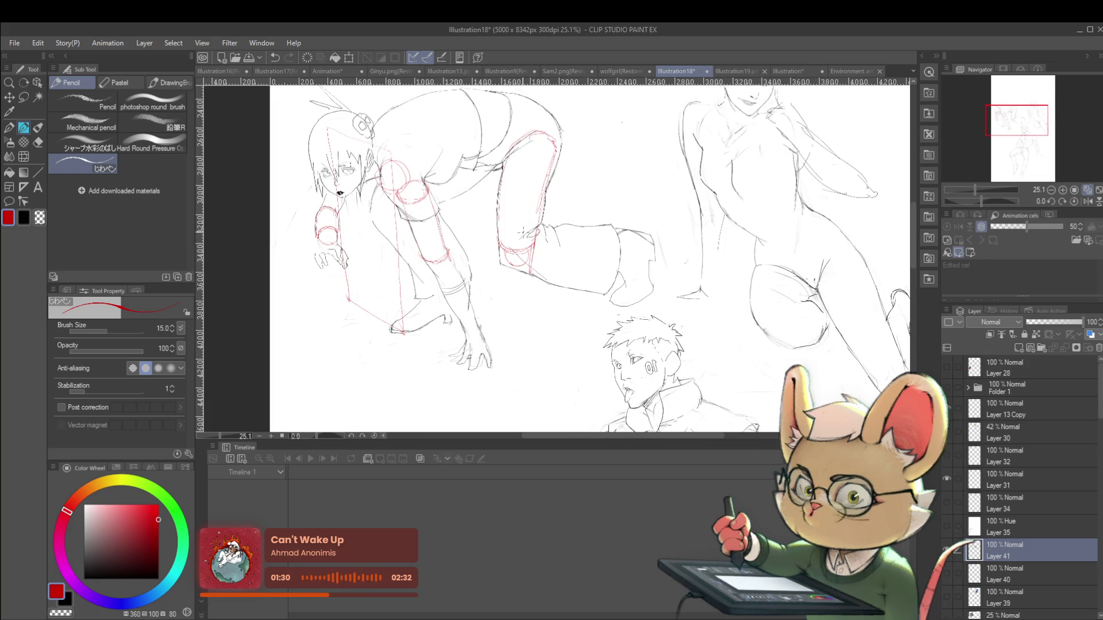
left_click_drag(549, 244, 600, 252)
scroll(596, 261, "down", 5)
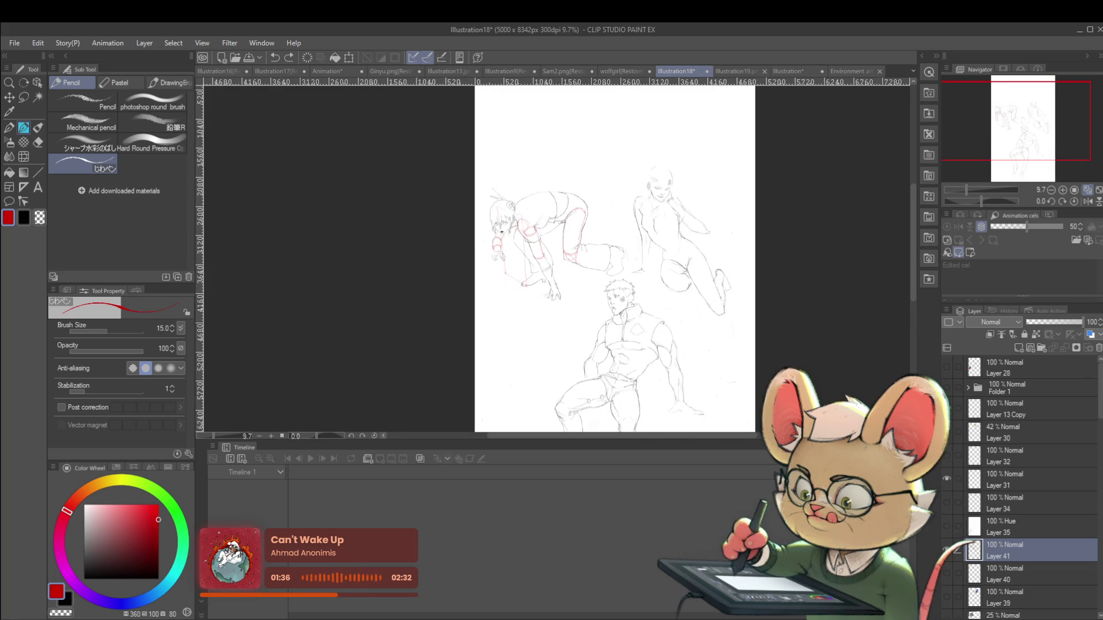
scroll(572, 236, "up", 5)
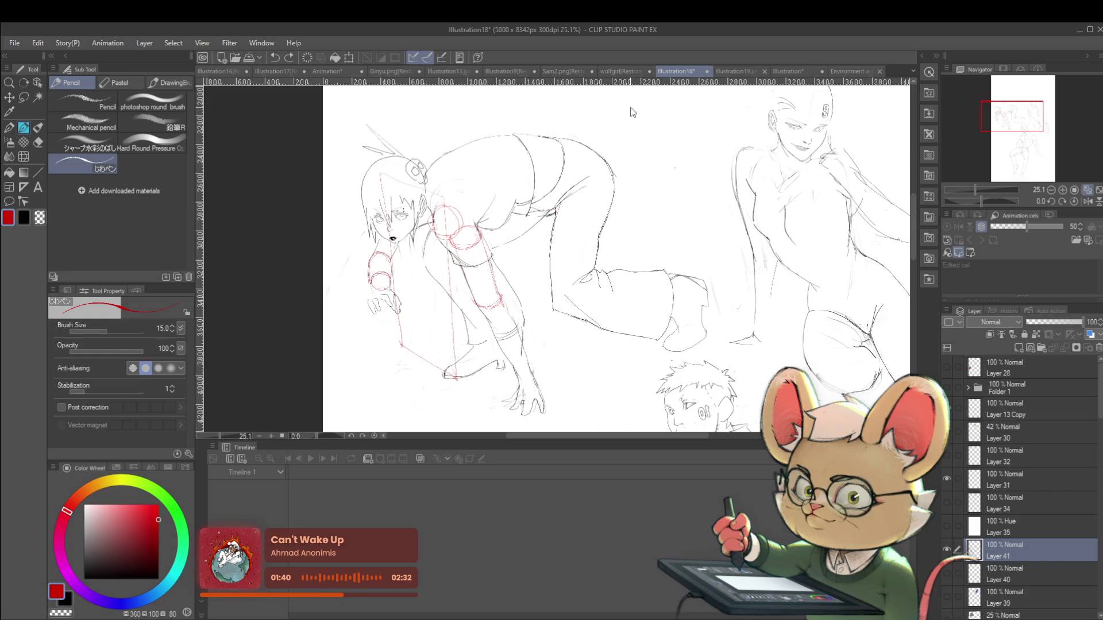
key("ctrl+z")
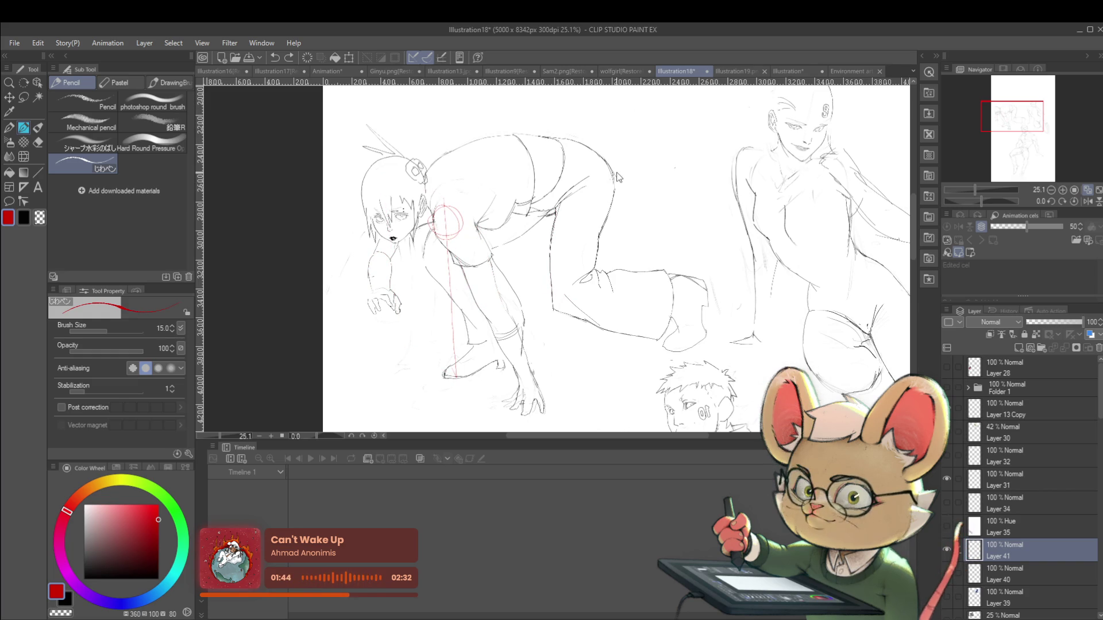
Zoom out, then show and re-hide Layer 13 Copy
scroll(588, 248, "down", 3)
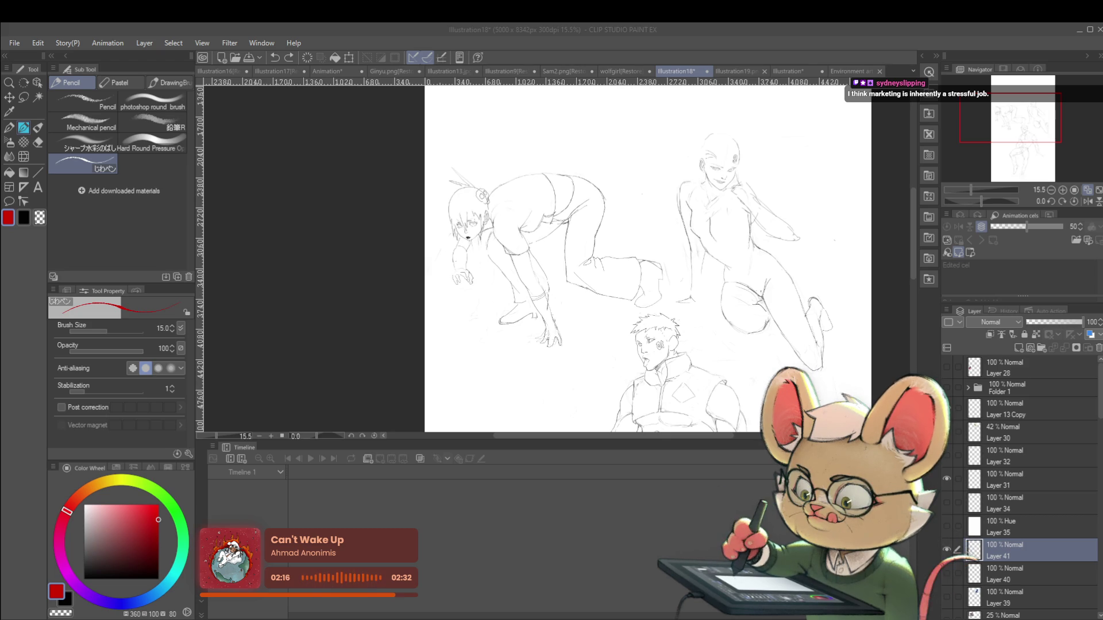
left_click(947, 408)
left_click(947, 408)
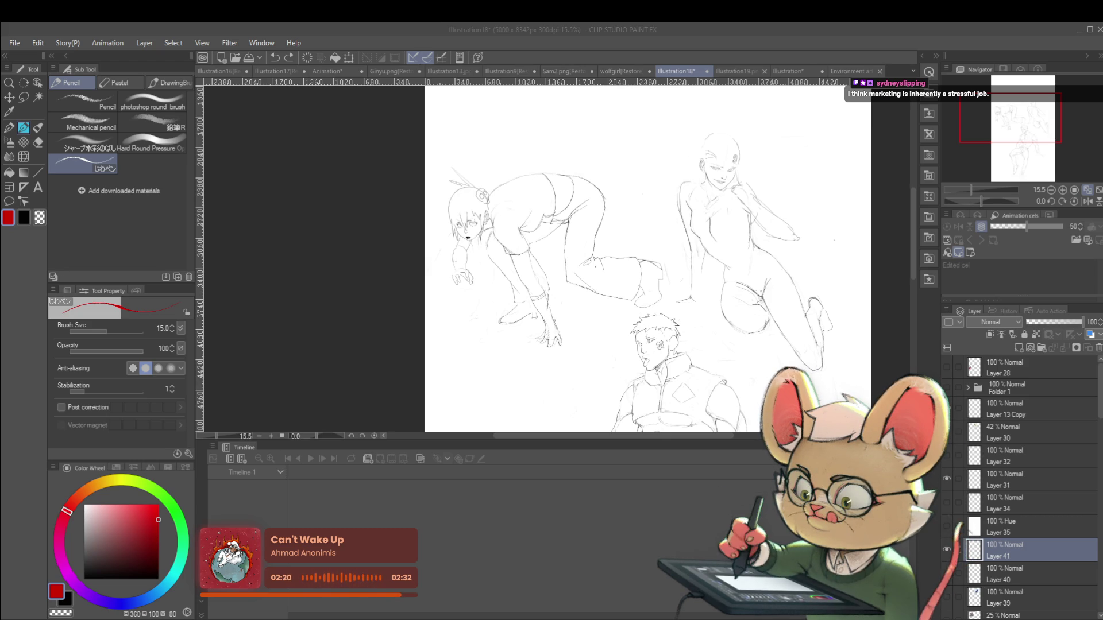
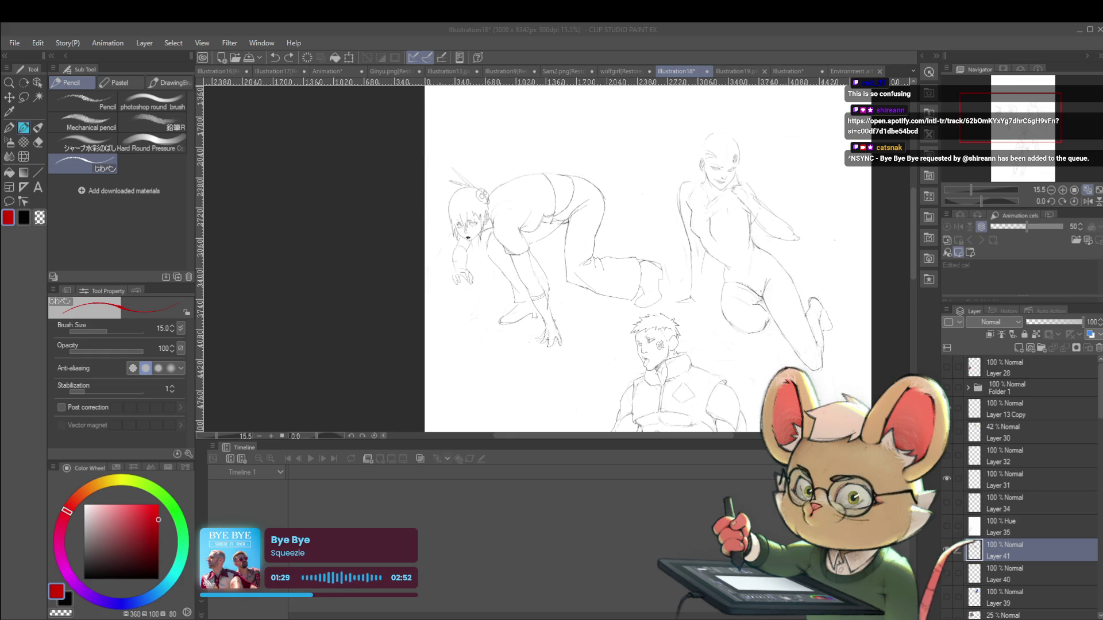
Switch to the Animation frame, zoom out, and undo the cylinder study and stick-figure body strokes
left_click(343, 70)
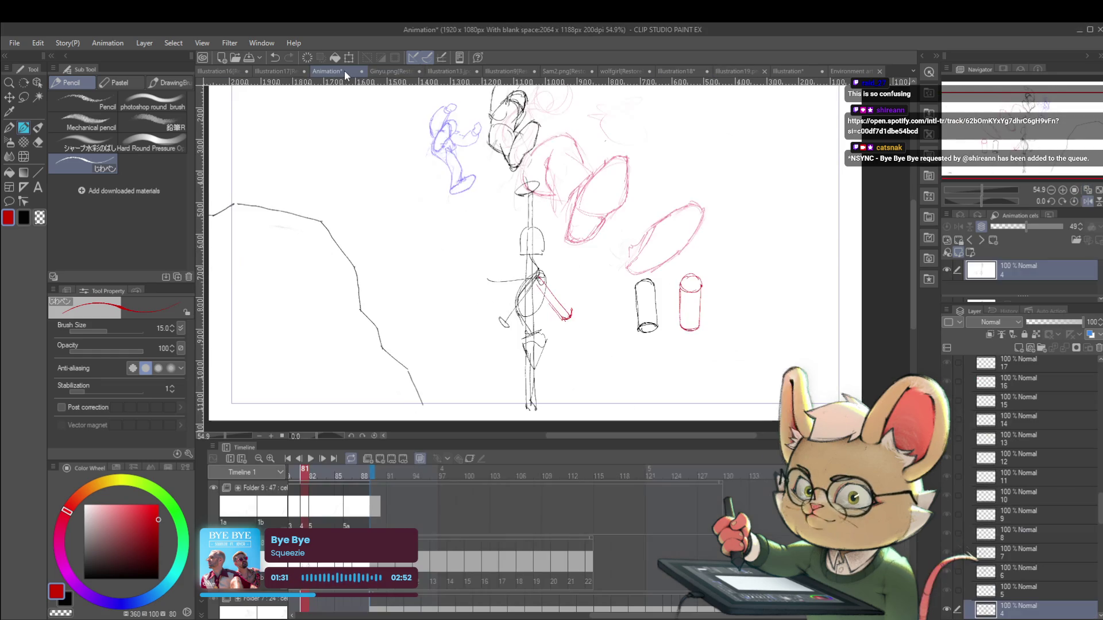
left_click(659, 260)
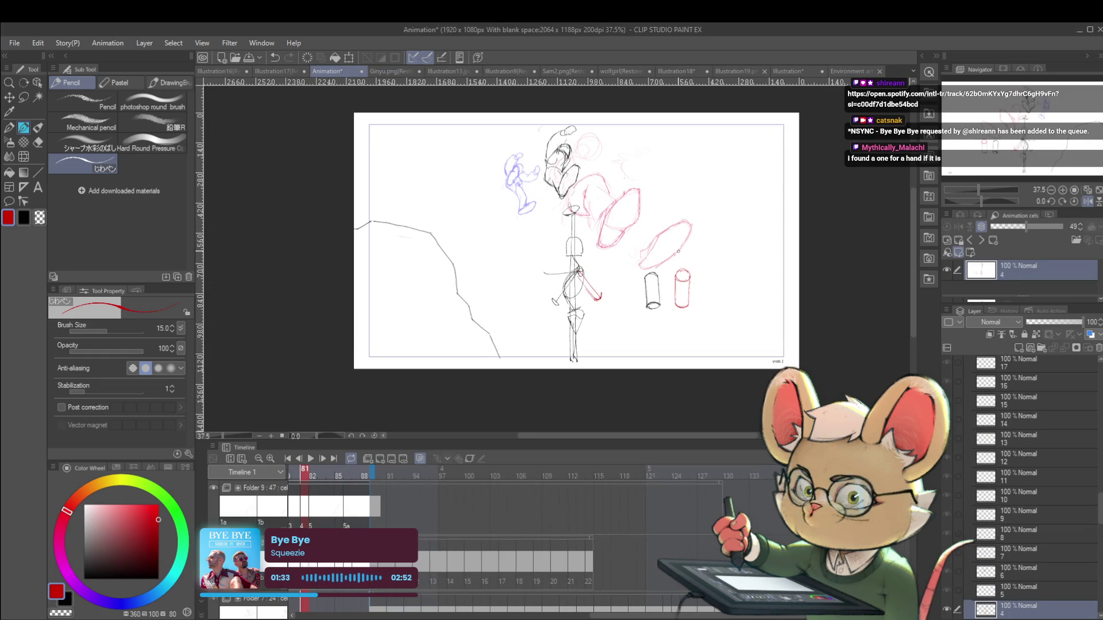
key("ctrl+z")
key("ctrl+z")
key("ctrl+z")
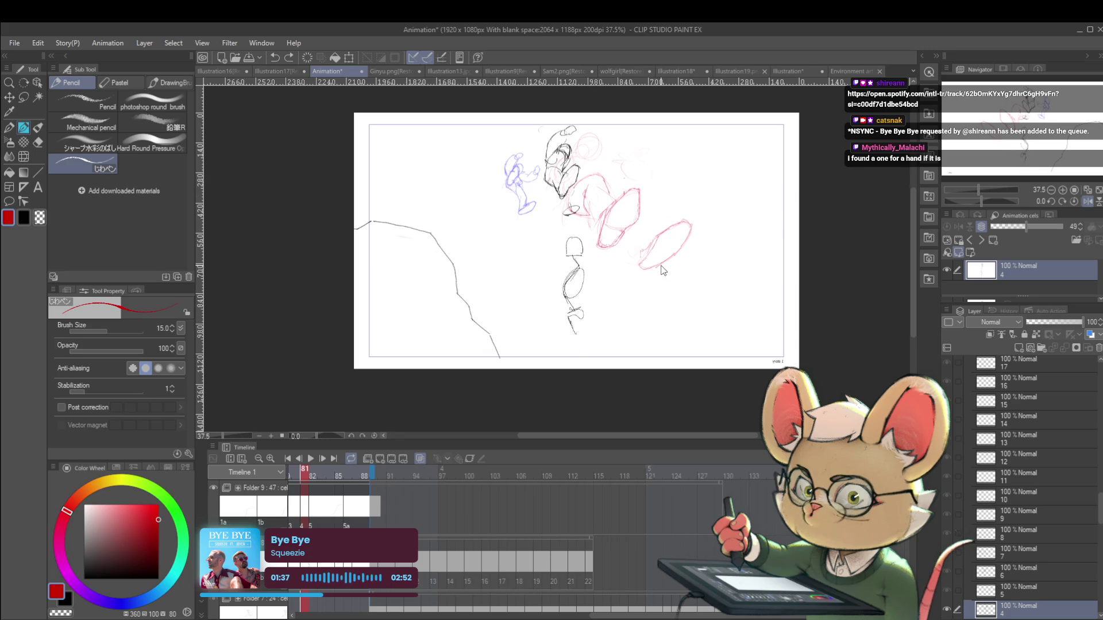
key("ctrl+z")
key("ctrl+z")
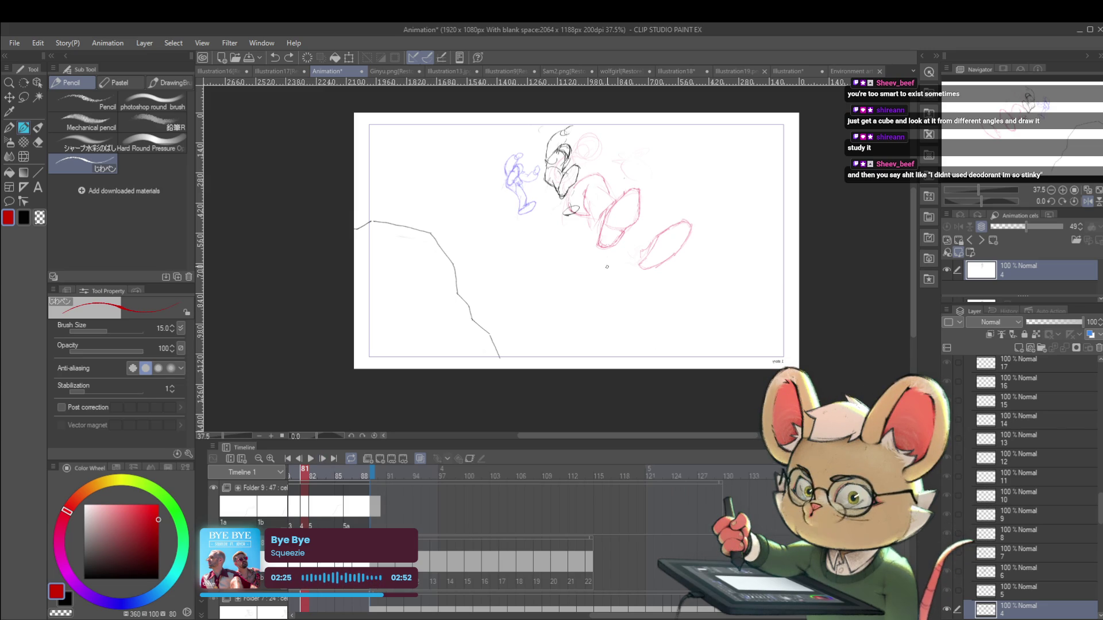
scroll(605, 283, "up", 2)
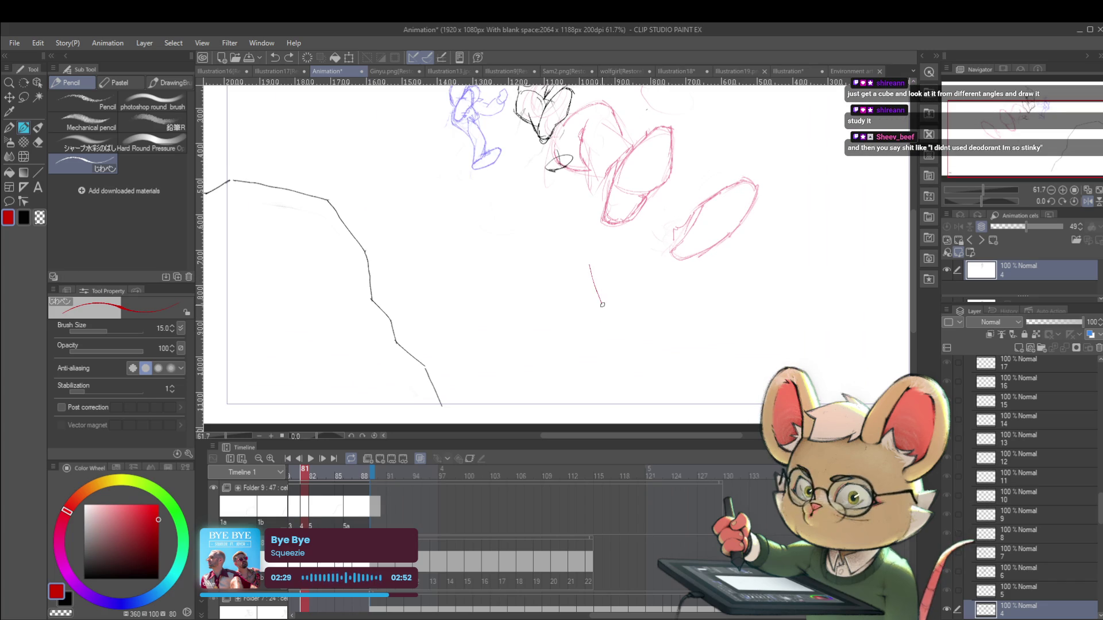
Remove a stray stroke and draw a red cube below the oval roughs
key("ctrl+z")
left_click_drag(595, 310, 659, 273)
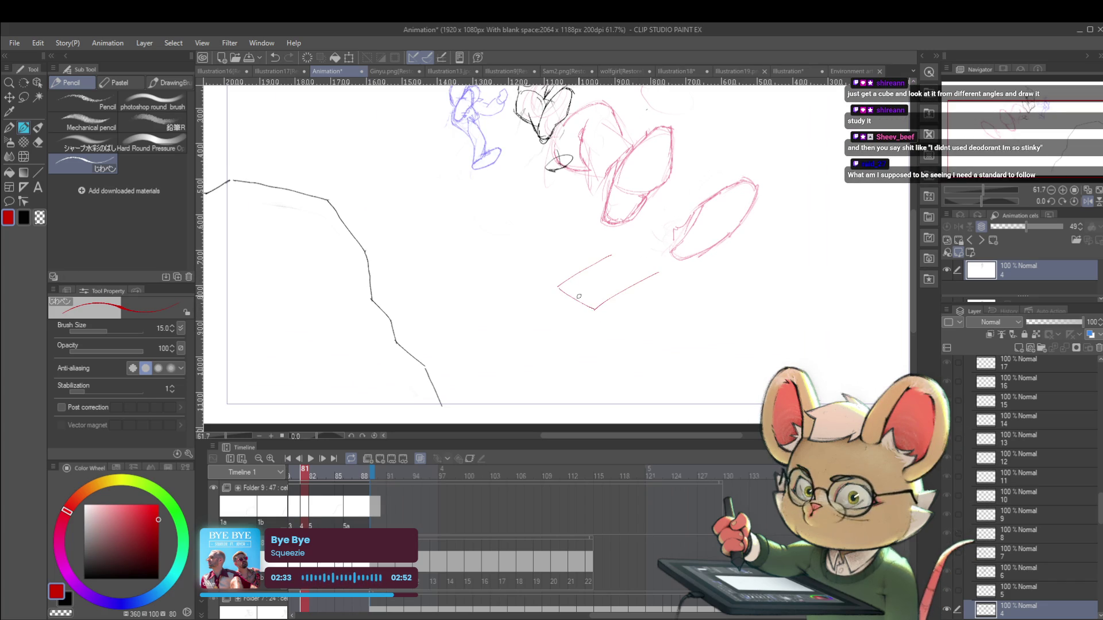
left_click_drag(623, 263, 650, 278)
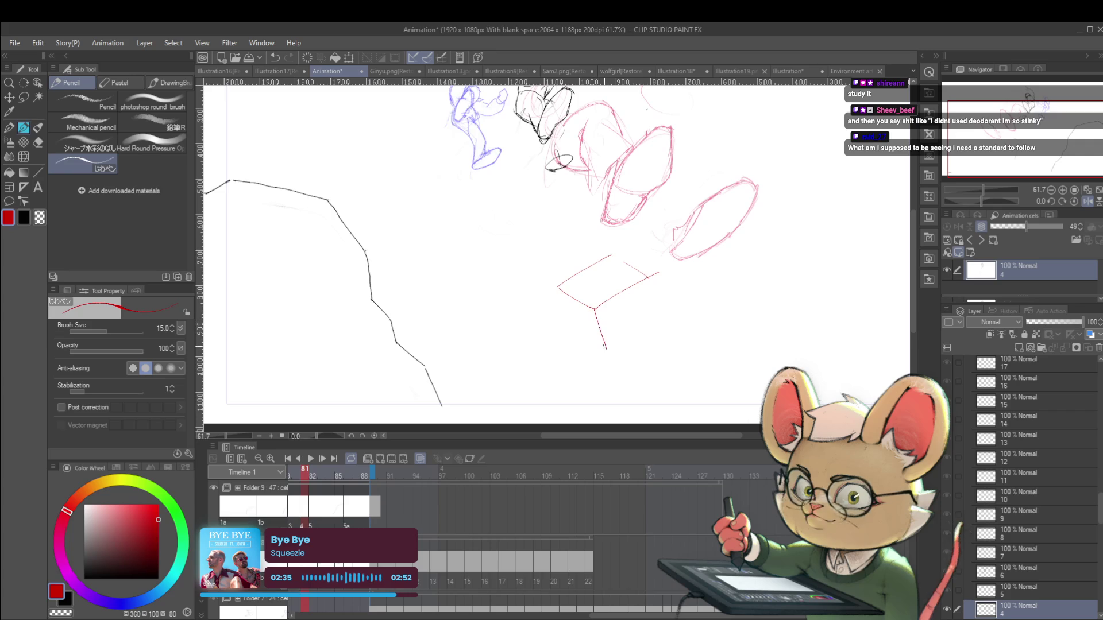
left_click_drag(650, 282, 650, 337)
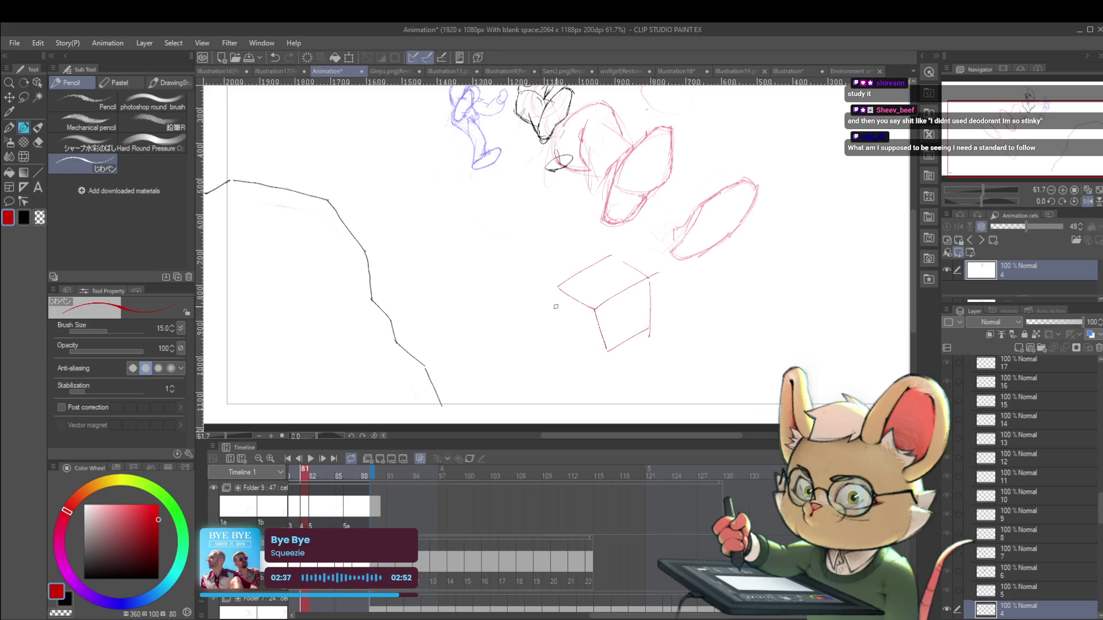
mouse_move(558, 289)
left_mouse_down()
mouse_move(582, 334)
mouse_move(621, 320)
left_mouse_up()
Sketch a second tilted red box beneath the cube, then switch the colour to blue
left_click_drag(538, 309, 513, 358)
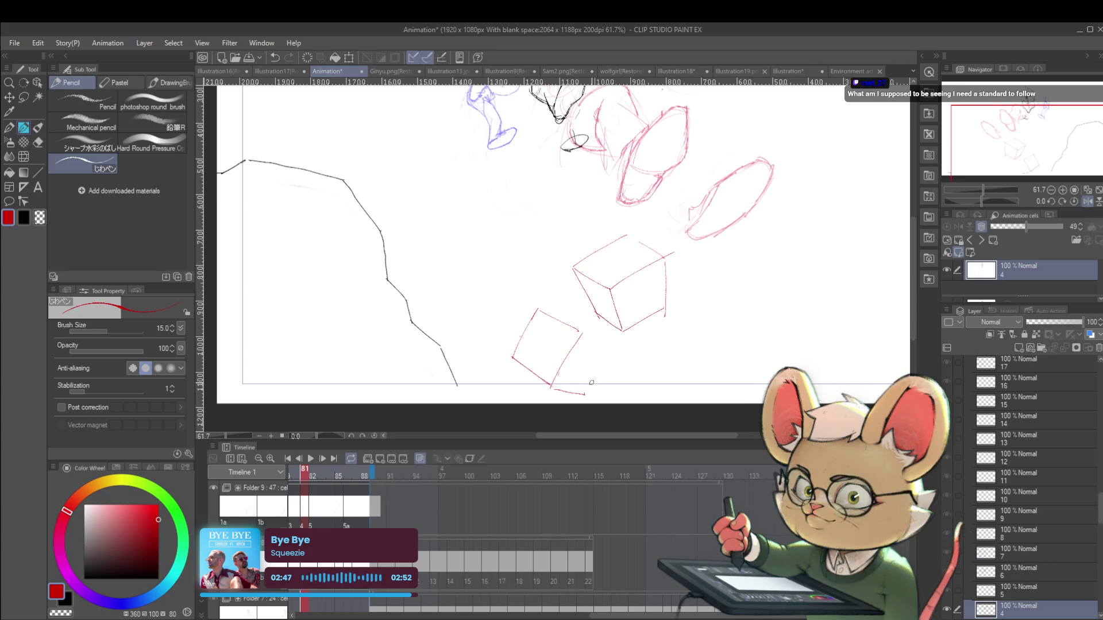
left_click_drag(583, 397, 602, 359)
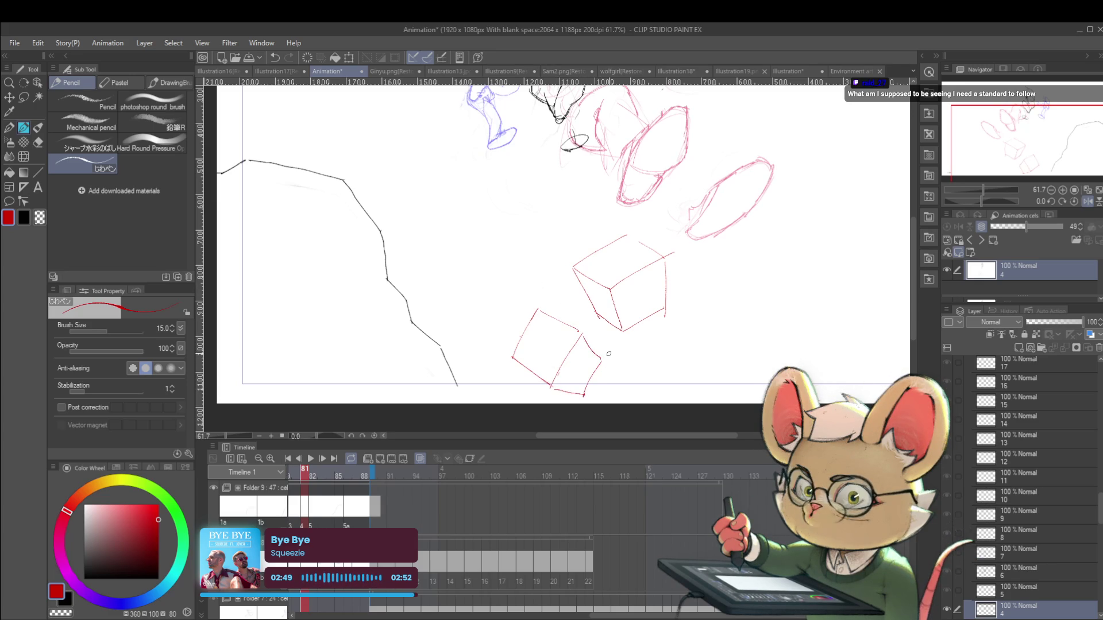
scroll(602, 333, "down", 2)
left_click(128, 604)
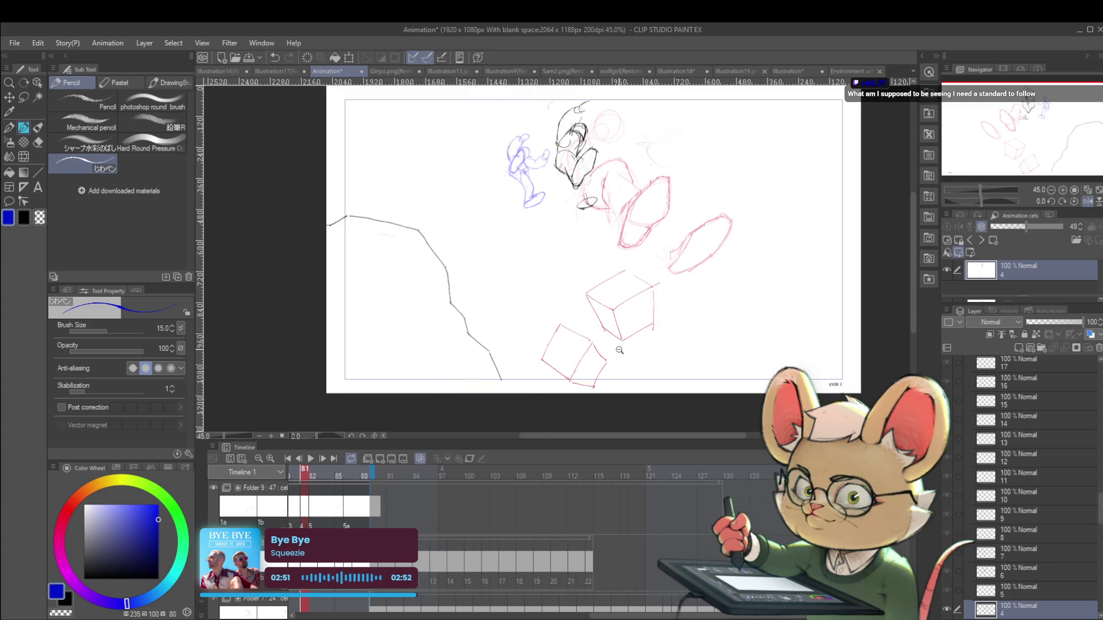
Draw a blue arrowed direction line and a red arc curving through the boxes
scroll(619, 349, "up", 2)
mouse_move(544, 400)
left_mouse_down()
mouse_move(599, 310)
mouse_move(595, 327)
left_mouse_up()
mouse_move(694, 237)
left_mouse_down()
mouse_move(682, 249)
mouse_move(694, 250)
left_mouse_up()
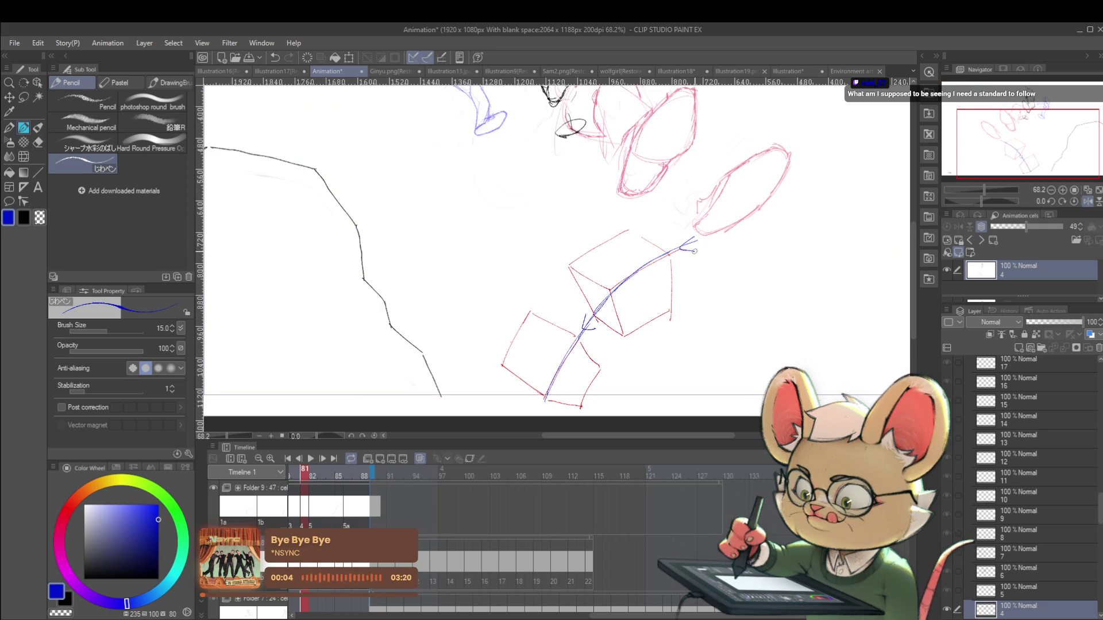
mouse_move(628, 229)
left_mouse_down()
mouse_move(569, 266)
mouse_move(529, 315)
mouse_move(504, 374)
left_mouse_up()
Add a blue outer arc along the band, undoing a stray short stroke
mouse_move(531, 315)
left_mouse_down()
mouse_move(509, 350)
mouse_move(624, 245)
mouse_move(566, 293)
left_mouse_up()
scroll(570, 322, "down", 3)
scroll(601, 229, "down", 5)
scroll(601, 229, "up", 2)
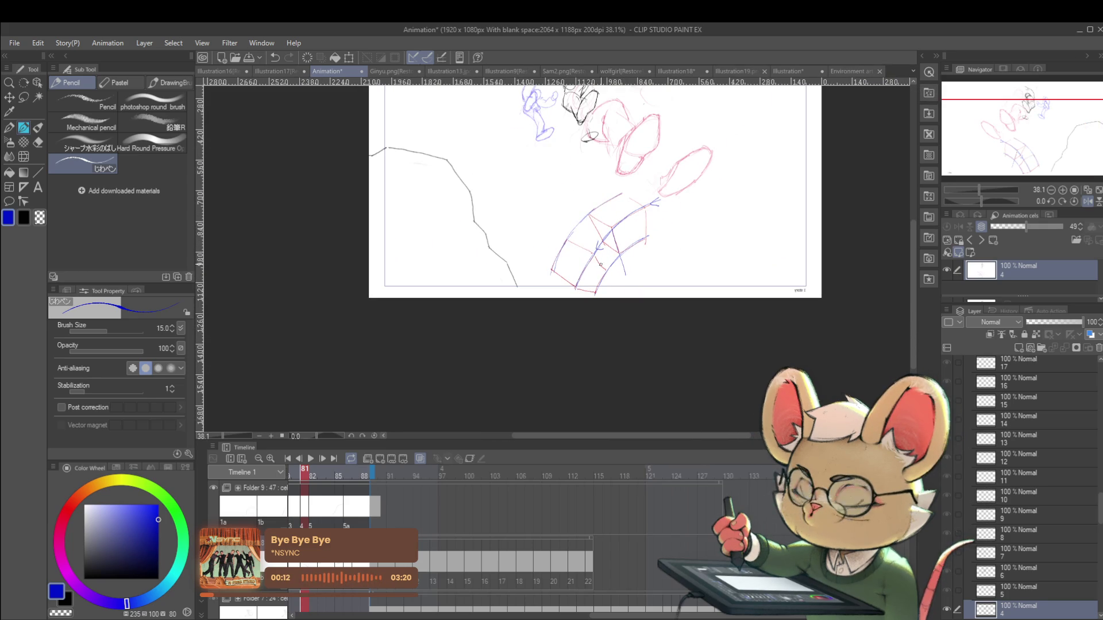
key("ctrl+z")
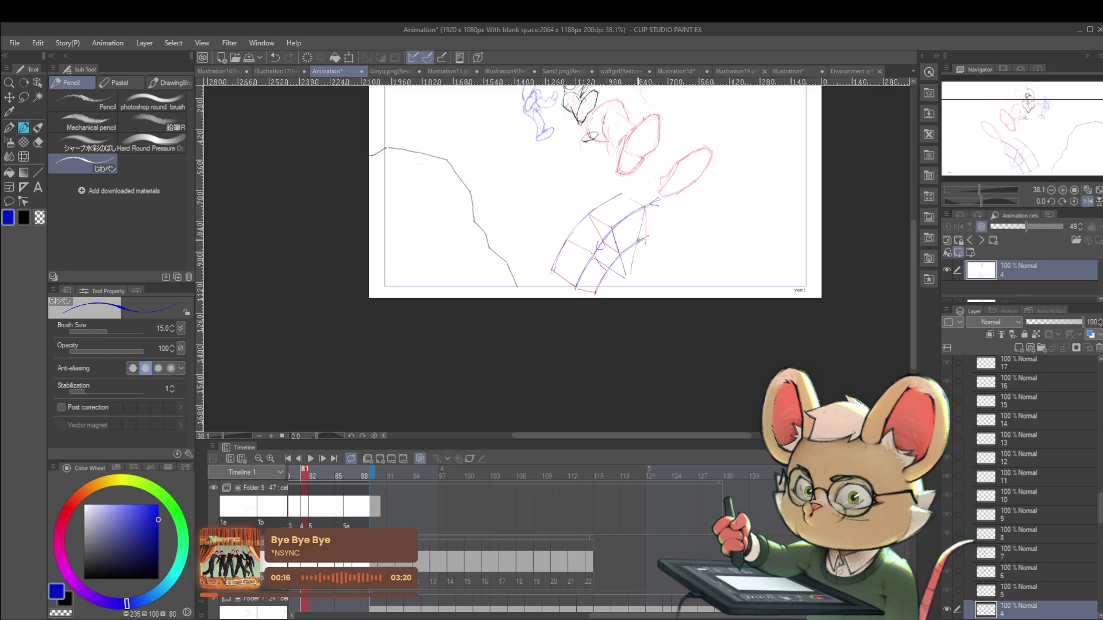
scroll(636, 248, "down", 1)
scroll(631, 264, "up", 2)
Draw blue lines along the arc's bottom edge and above the band
left_click_drag(581, 283, 648, 270)
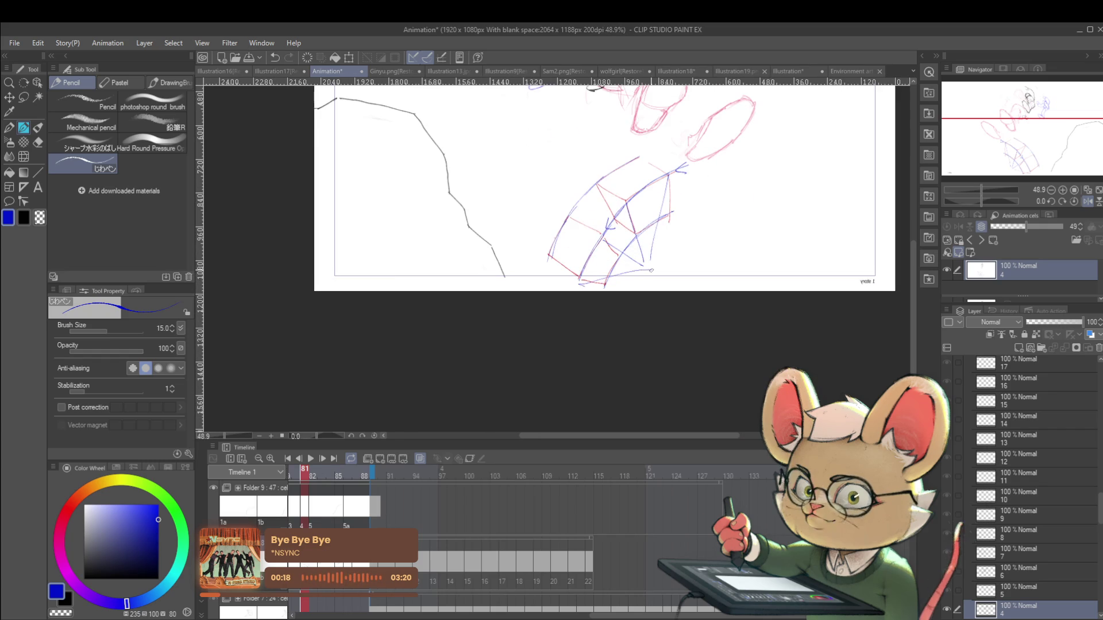
scroll(727, 246, "down", 2)
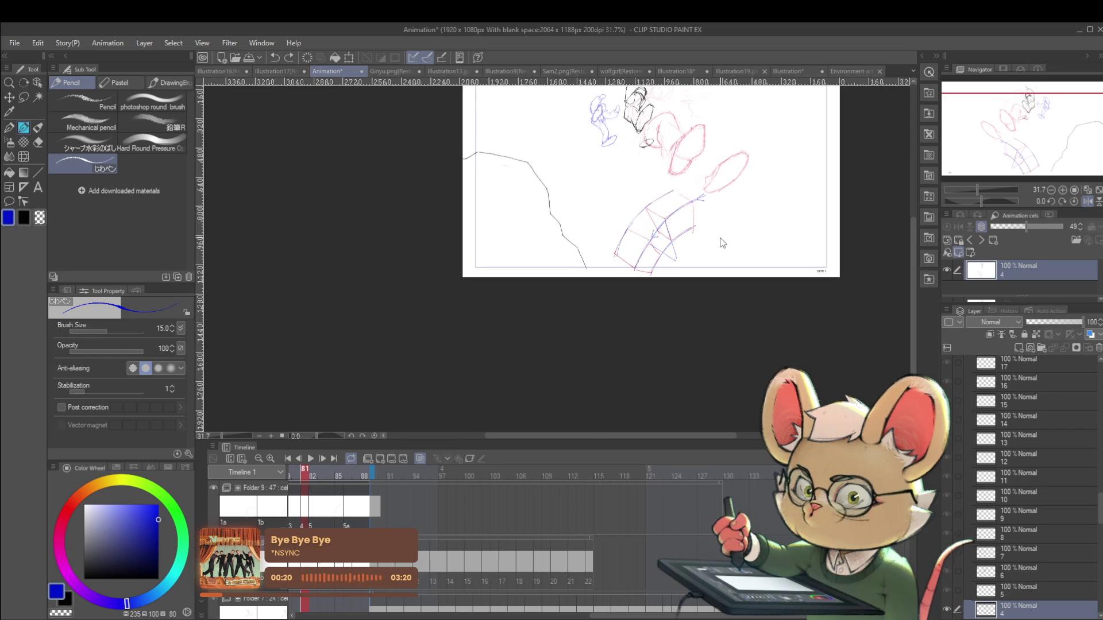
scroll(720, 208, "up", 1)
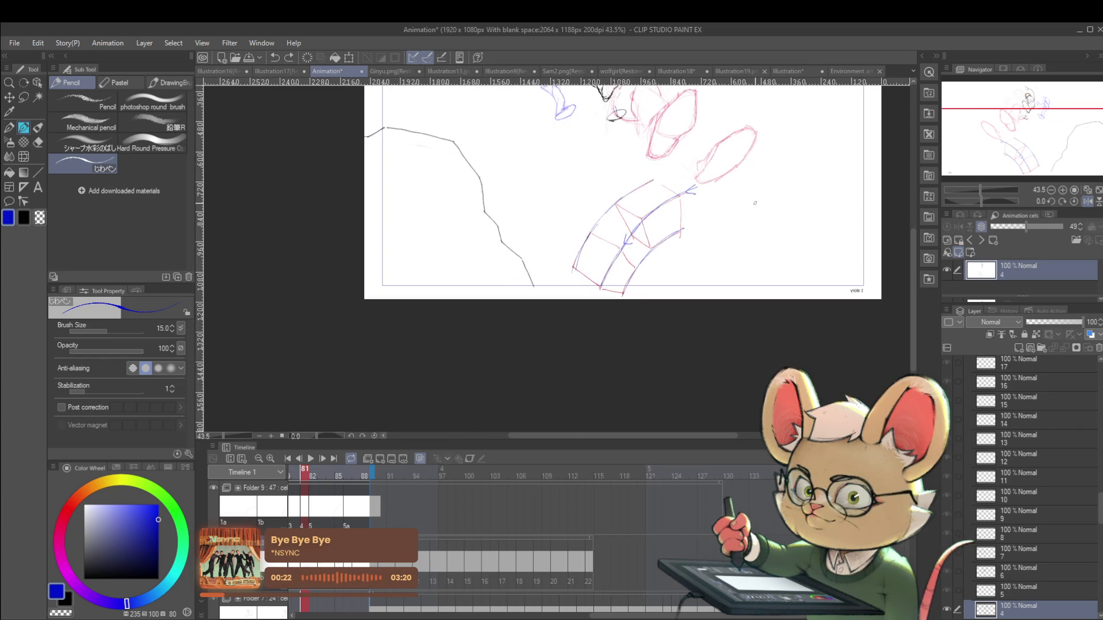
scroll(750, 207, "up", 1)
scroll(693, 207, "up", 1)
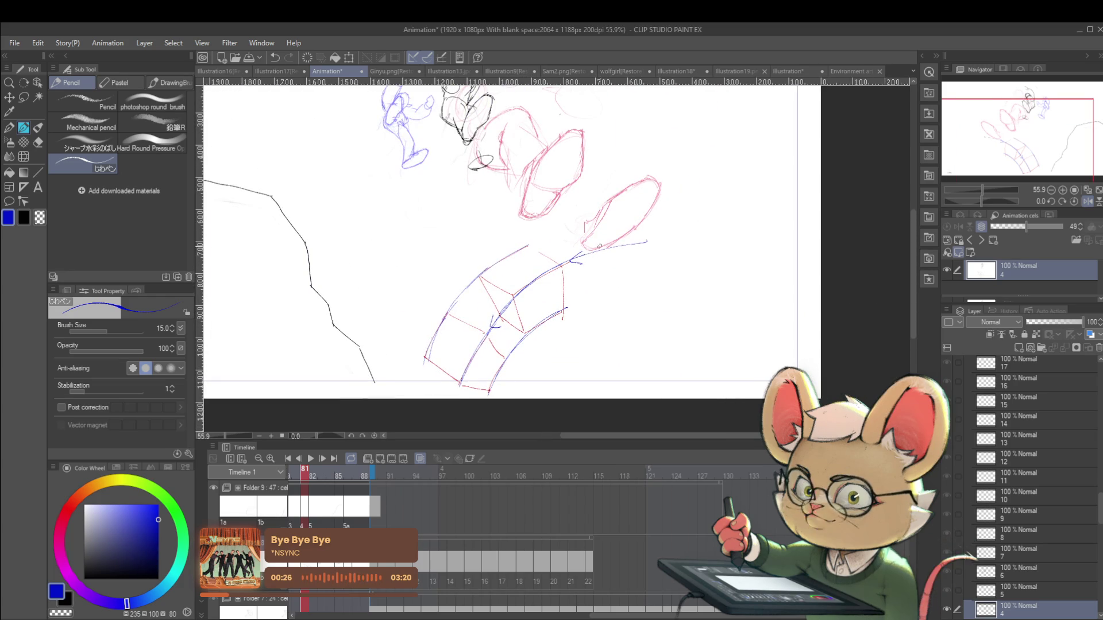
left_click_drag(529, 244, 608, 221)
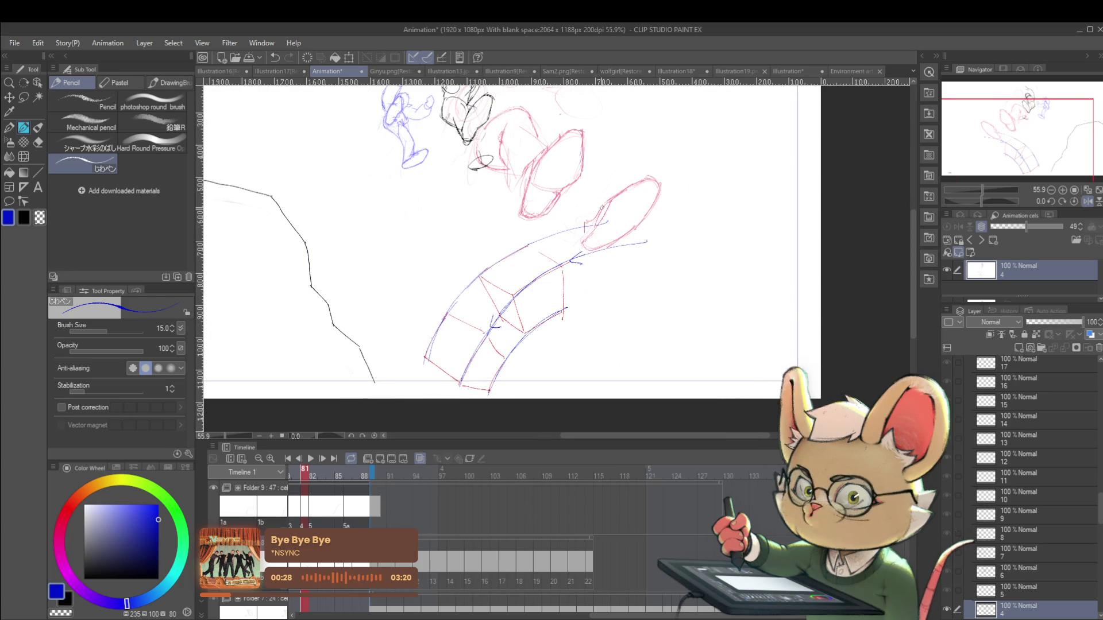
left_click(65, 513)
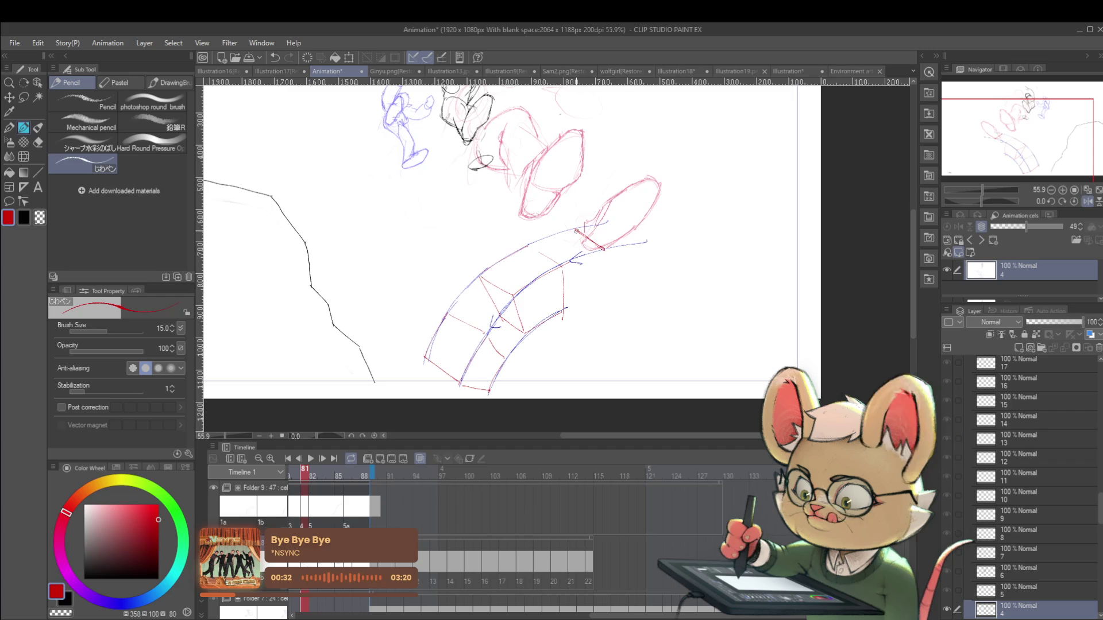
mouse_move(604, 250)
left_mouse_down()
mouse_move(577, 280)
mouse_move(604, 273)
mouse_move(603, 297)
left_mouse_up()
mouse_move(604, 249)
left_mouse_down()
mouse_move(650, 242)
mouse_move(642, 283)
mouse_move(618, 292)
left_mouse_up()
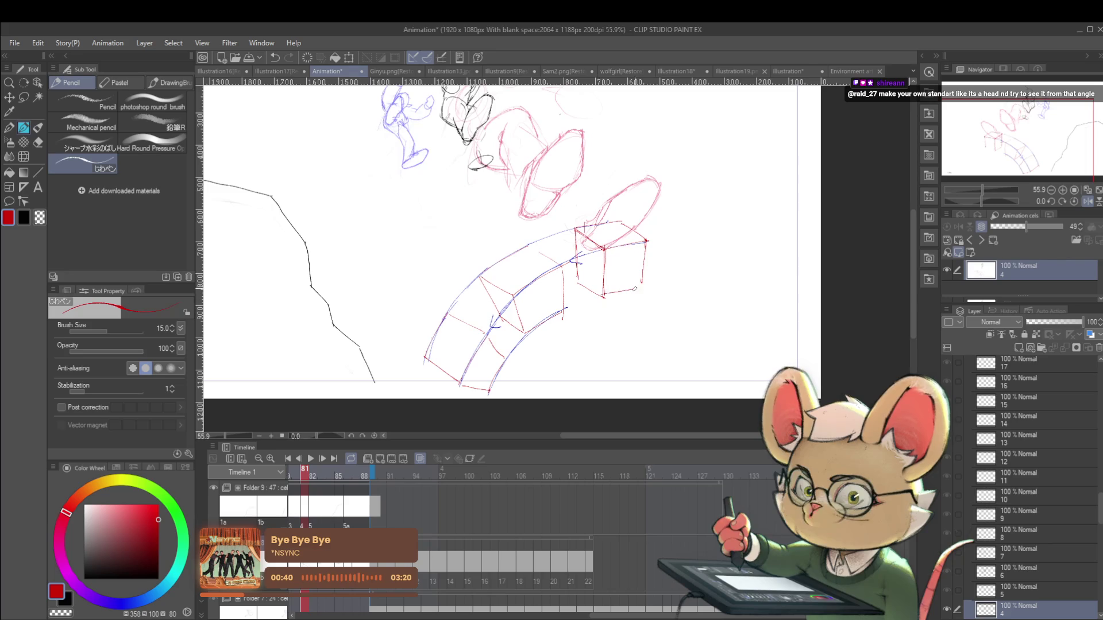
scroll(641, 283, "down", 3)
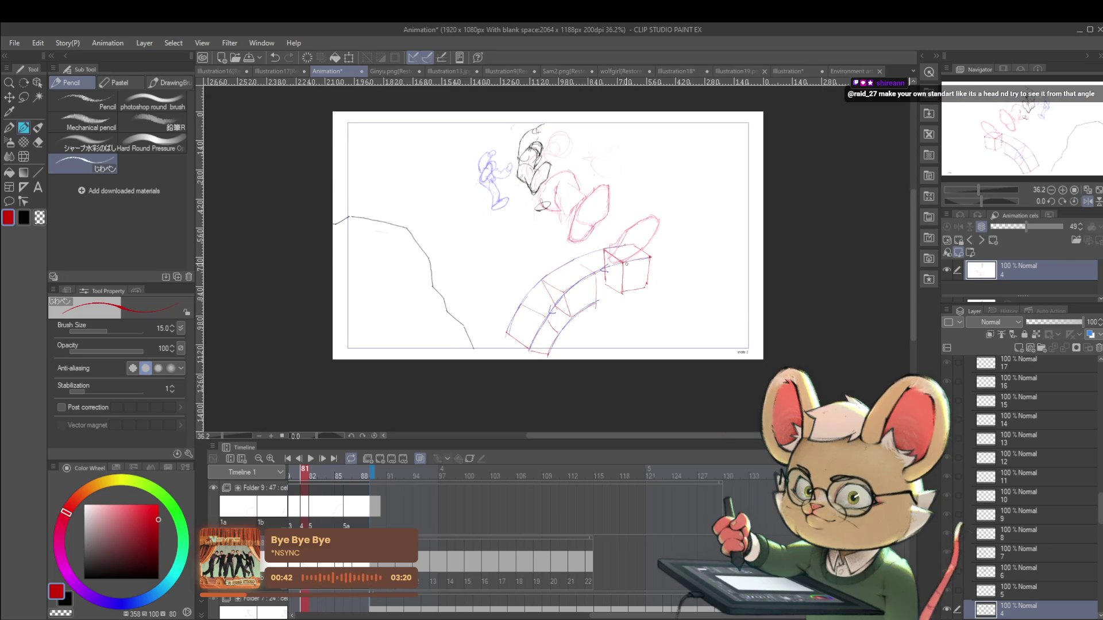
left_click(1087, 203)
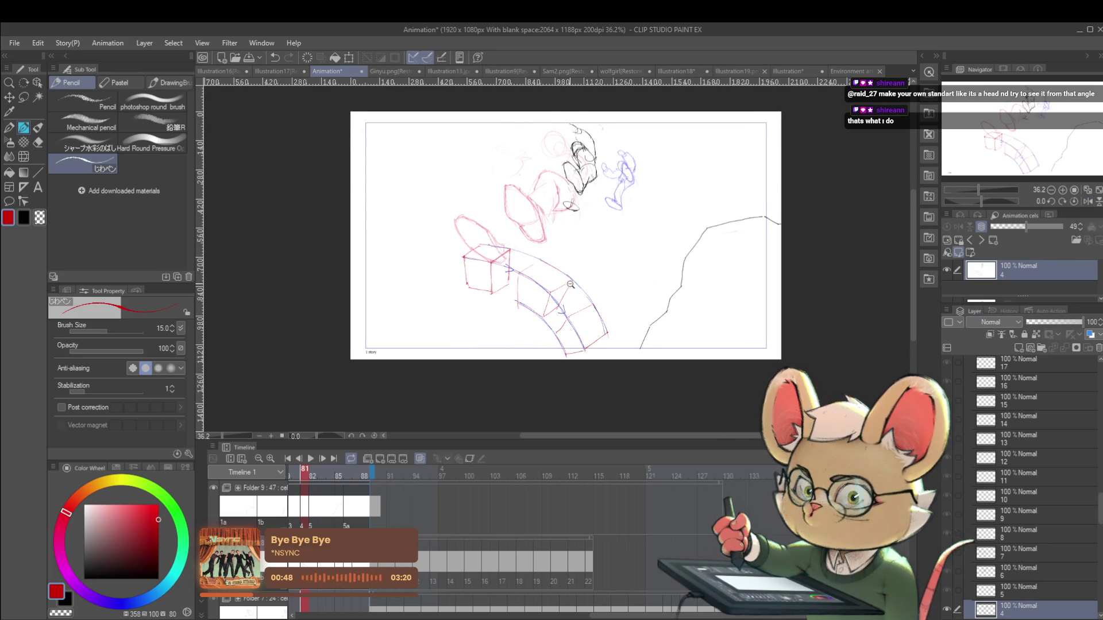
Redraw the red curve under the arc until a longer red sweep sits beneath it
scroll(565, 295, "up", 3)
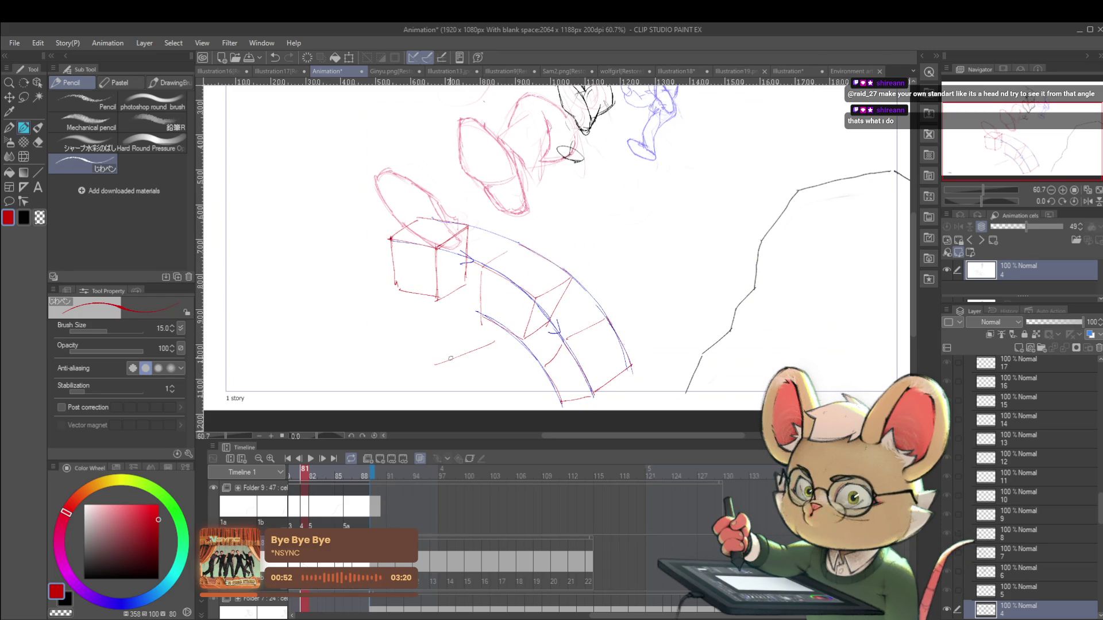
key("ctrl+z")
left_click_drag(534, 335, 454, 354)
key("ctrl+z")
left_click_drag(534, 334, 454, 354)
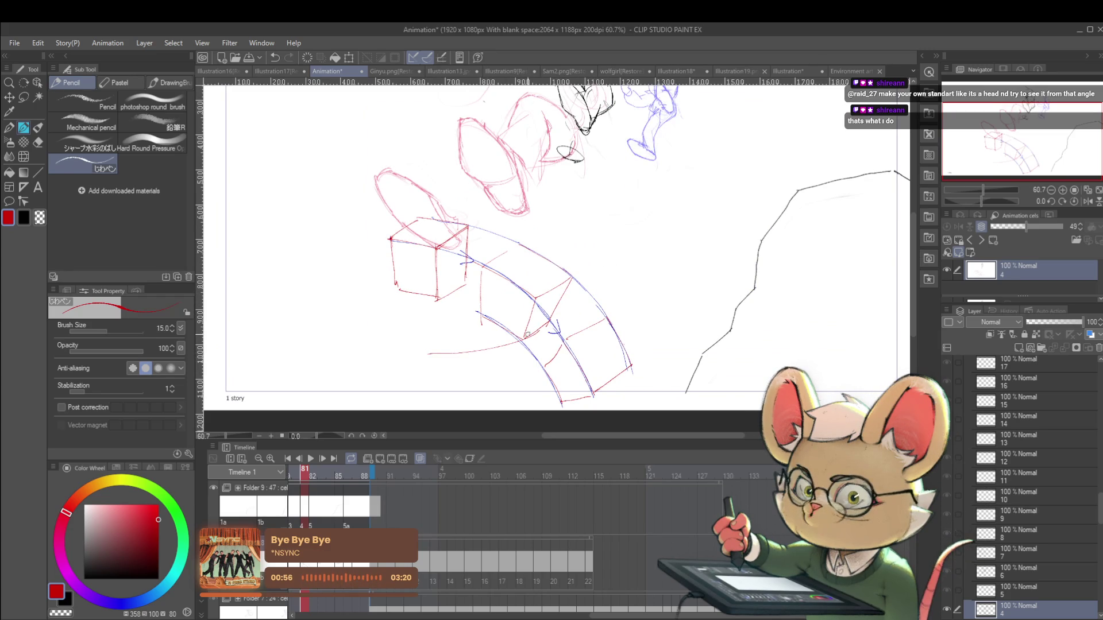
left_click_drag(484, 304, 460, 303)
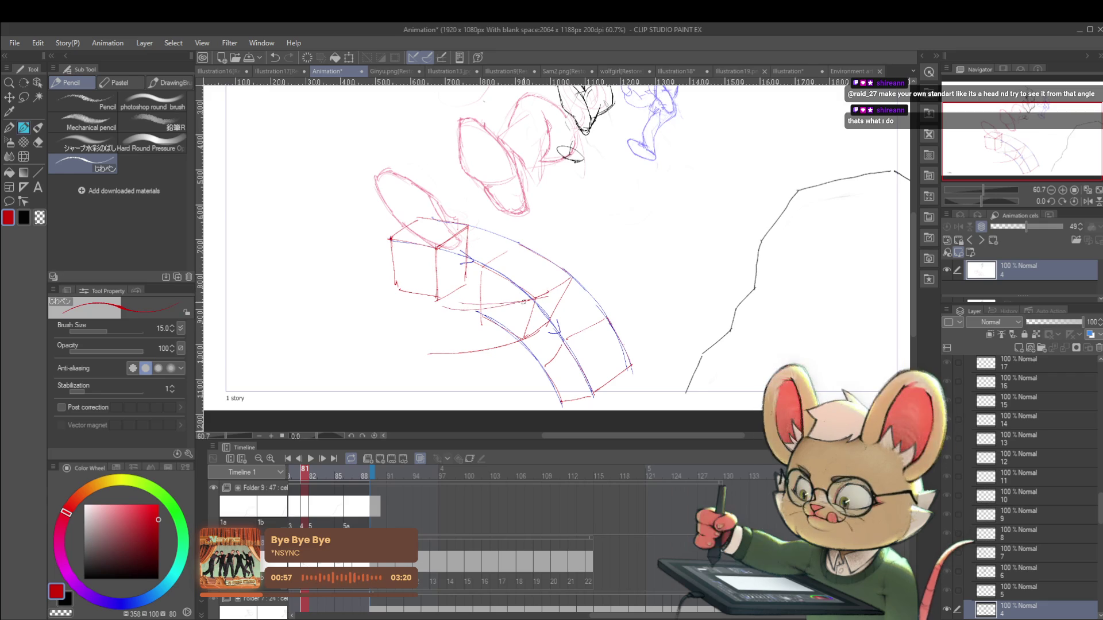
key("ctrl+z")
mouse_move(534, 298)
left_mouse_down()
mouse_move(442, 307)
mouse_move(464, 308)
left_mouse_up()
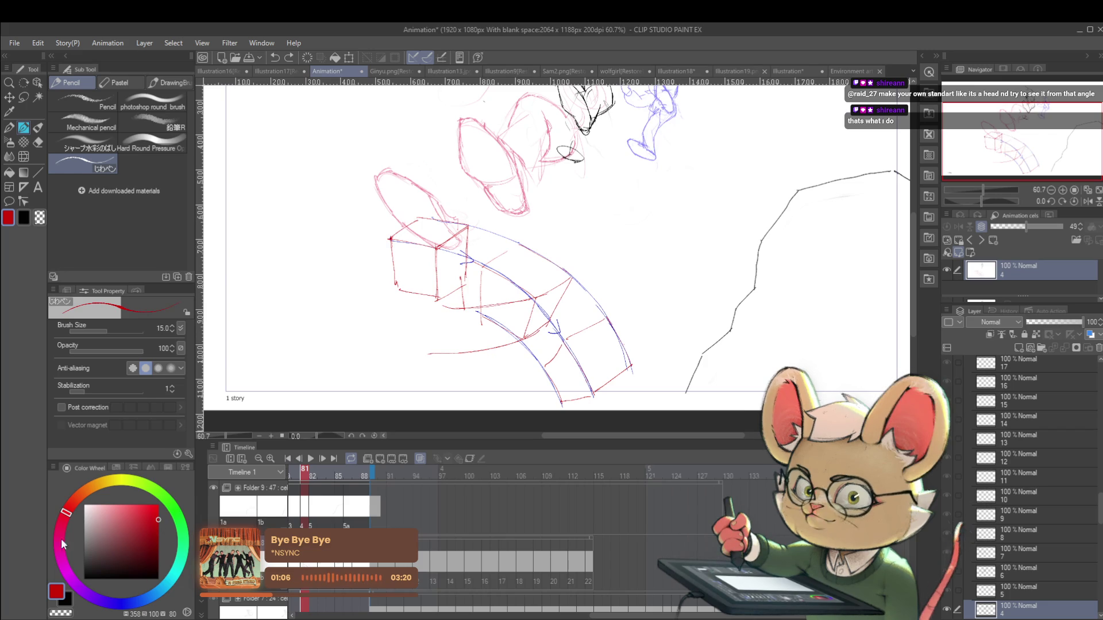
Sketch a purple box with top, middle and bottom edges straddling the arc
left_click_drag(463, 269, 465, 307)
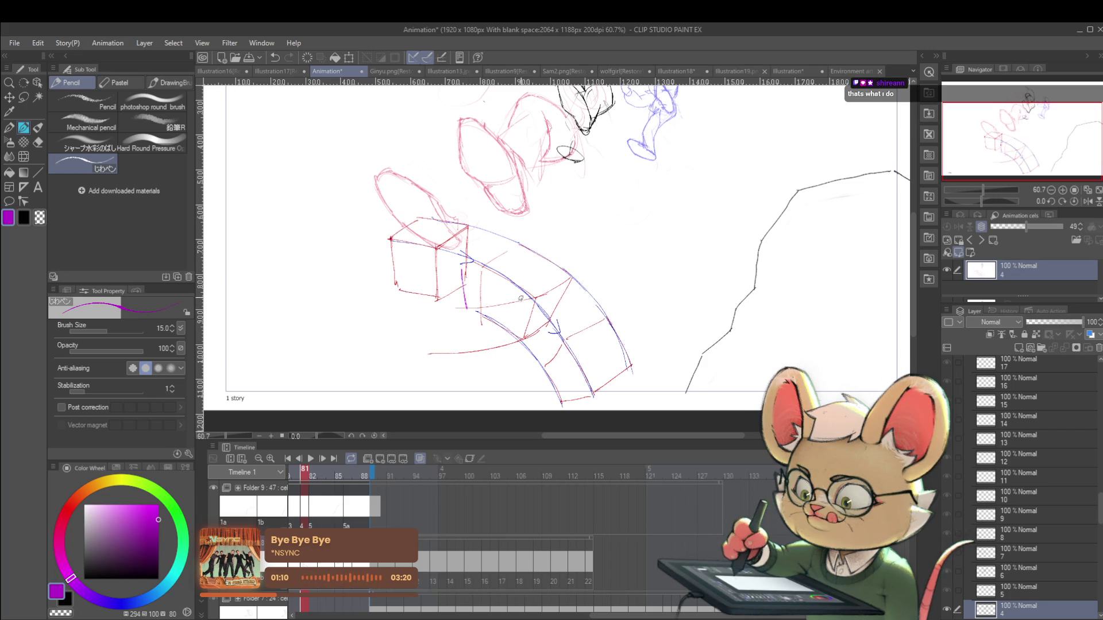
left_click_drag(464, 309, 468, 350)
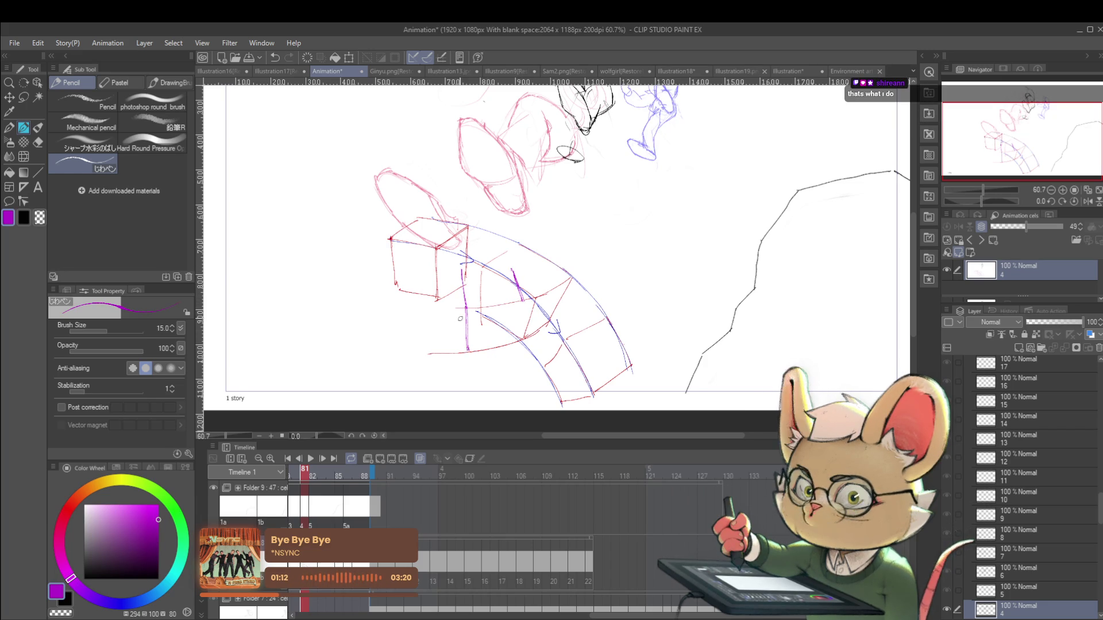
left_click_drag(460, 272, 458, 292)
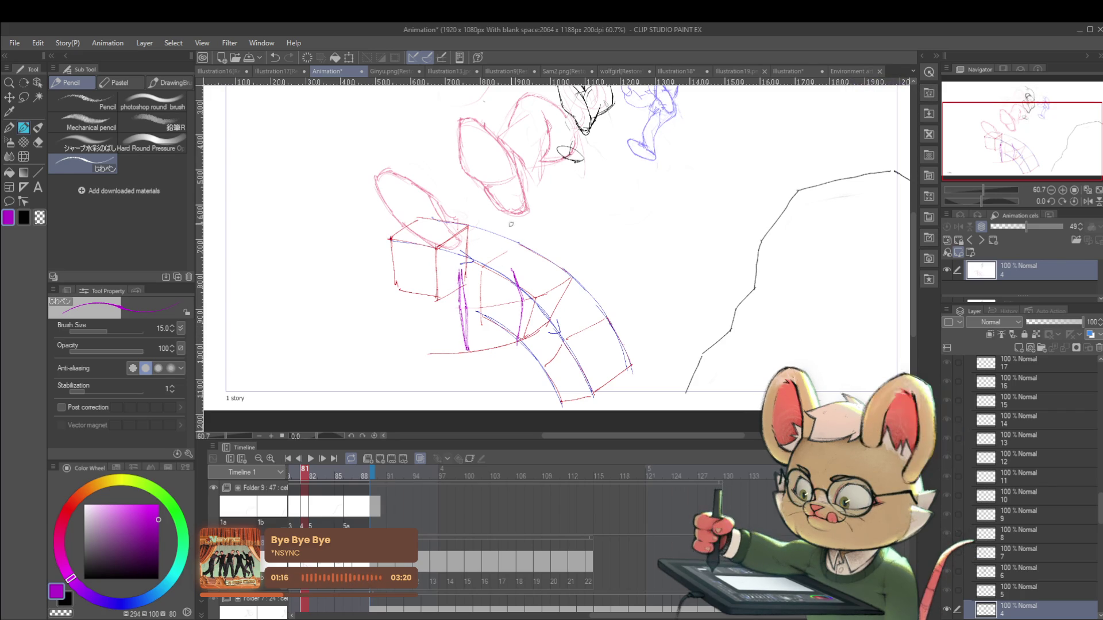
left_click_drag(461, 268, 509, 265)
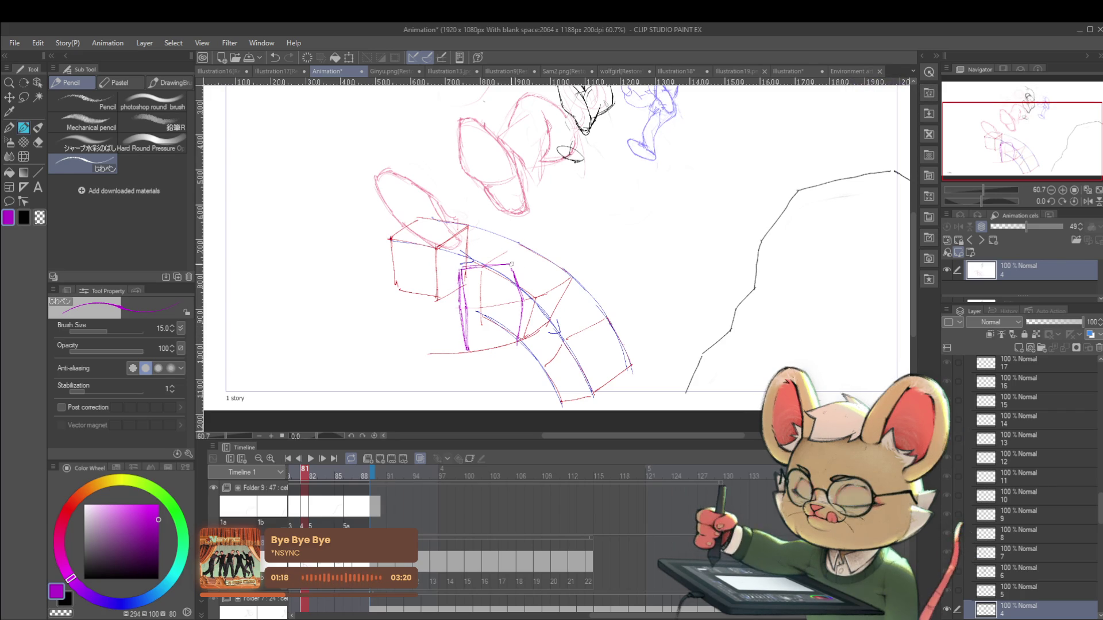
left_click_drag(466, 307, 525, 299)
left_click_drag(463, 348, 513, 343)
Outline a second box further along the arc
scroll(521, 342, "down", 3)
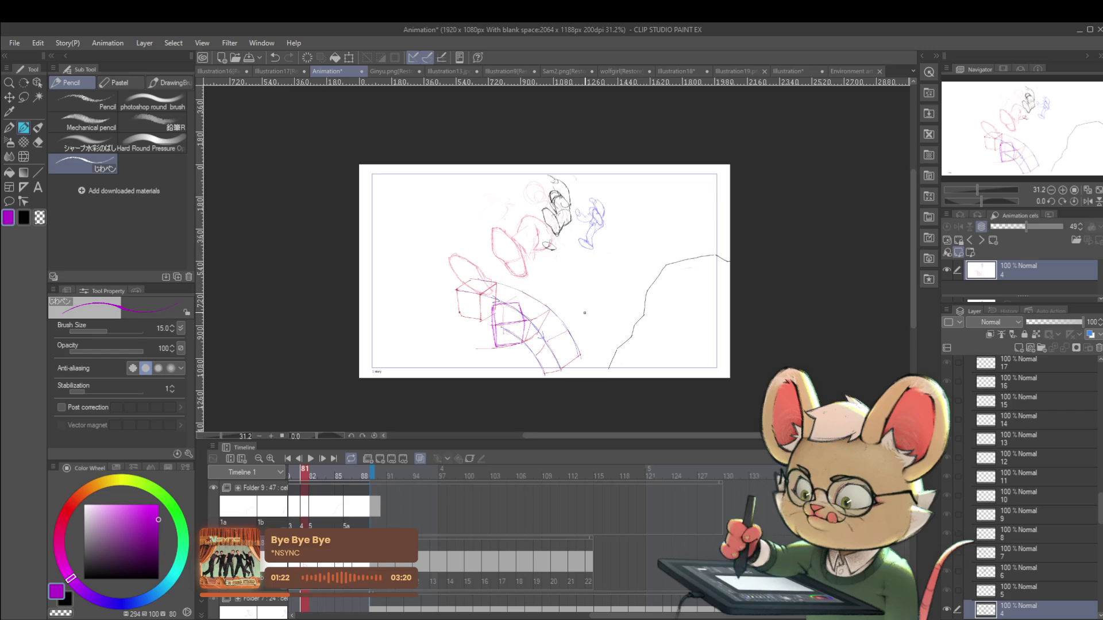
scroll(584, 312, "up", 3)
left_click_drag(546, 308, 571, 274)
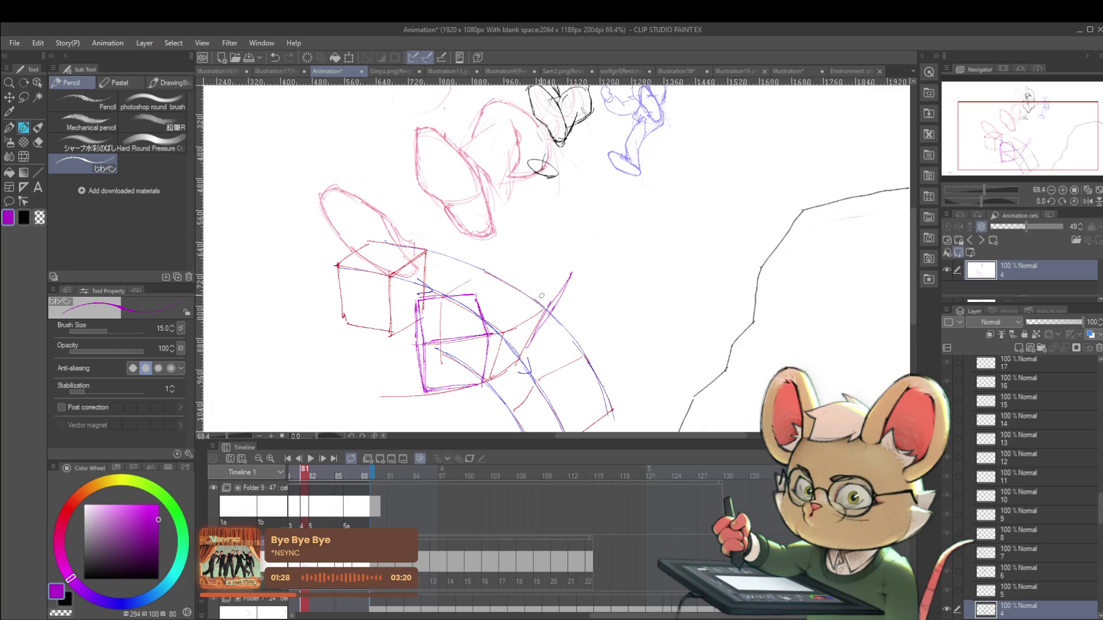
mouse_move(501, 252)
left_mouse_down()
mouse_move(508, 241)
mouse_move(567, 265)
left_mouse_up()
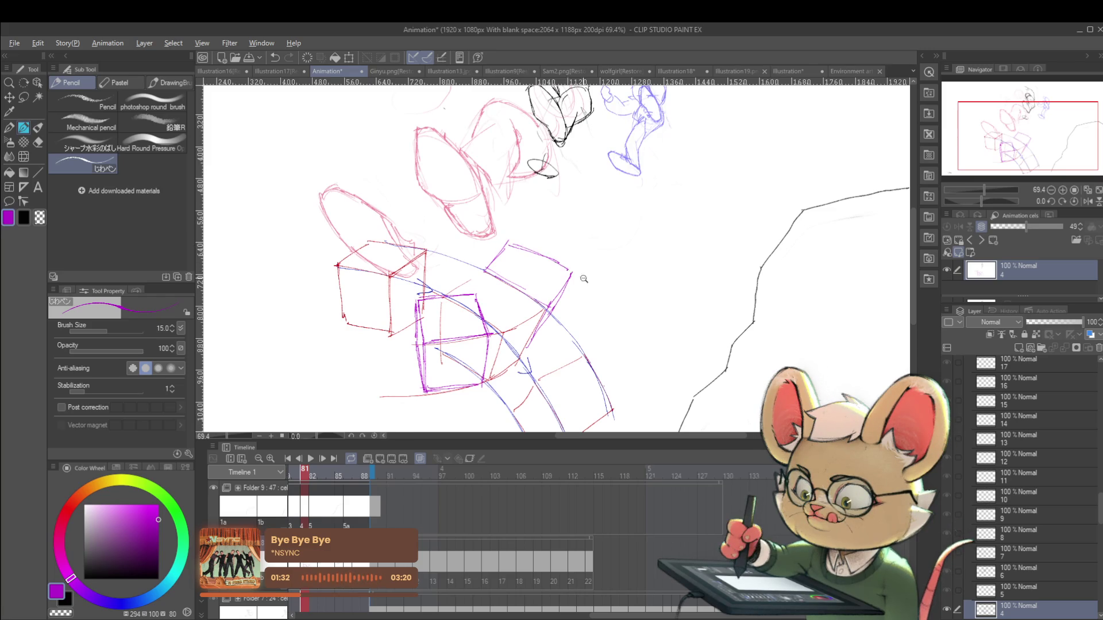
scroll(581, 279, "down", 4)
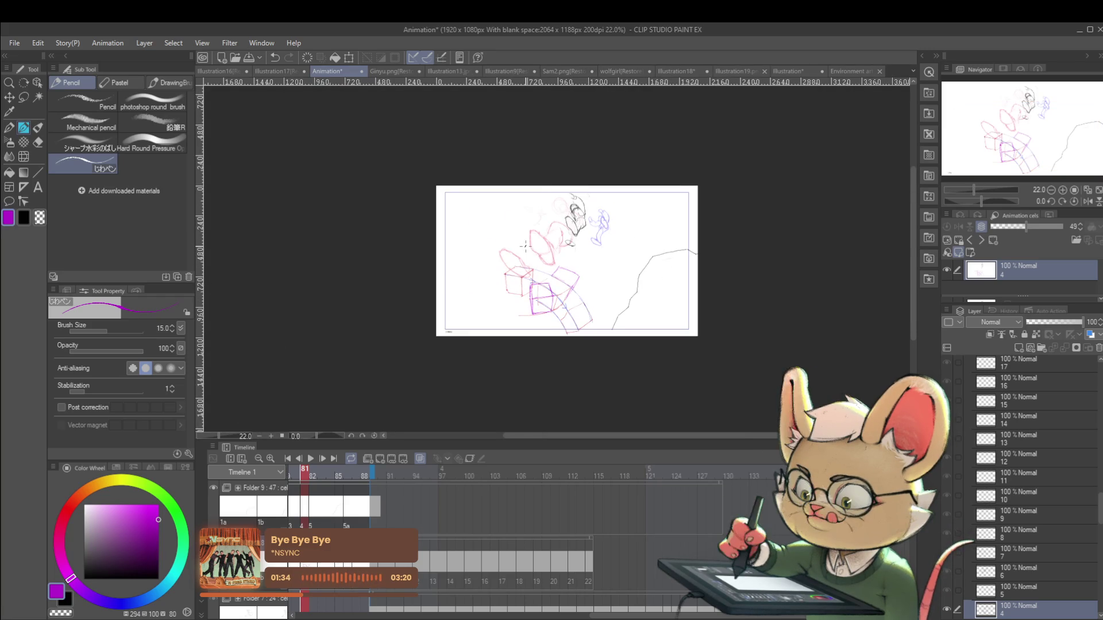
left_click(593, 264)
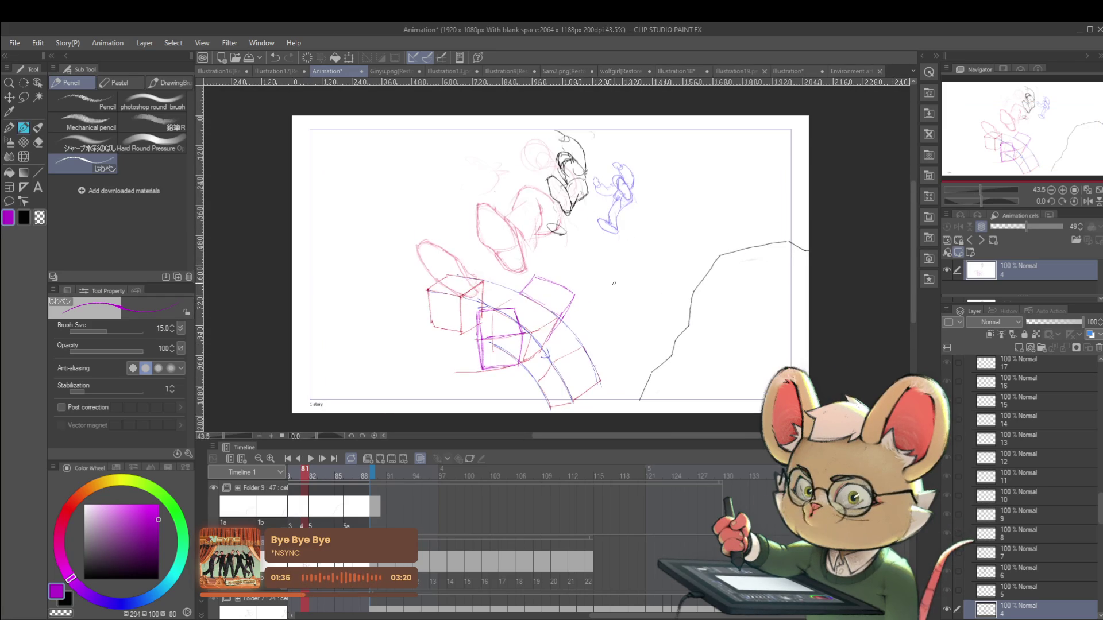
Undo the purple box, blue arc and red box strokes, then pan toward the figures
key("ctrl+z")
key("ctrl+z")
key("ctrl+z")
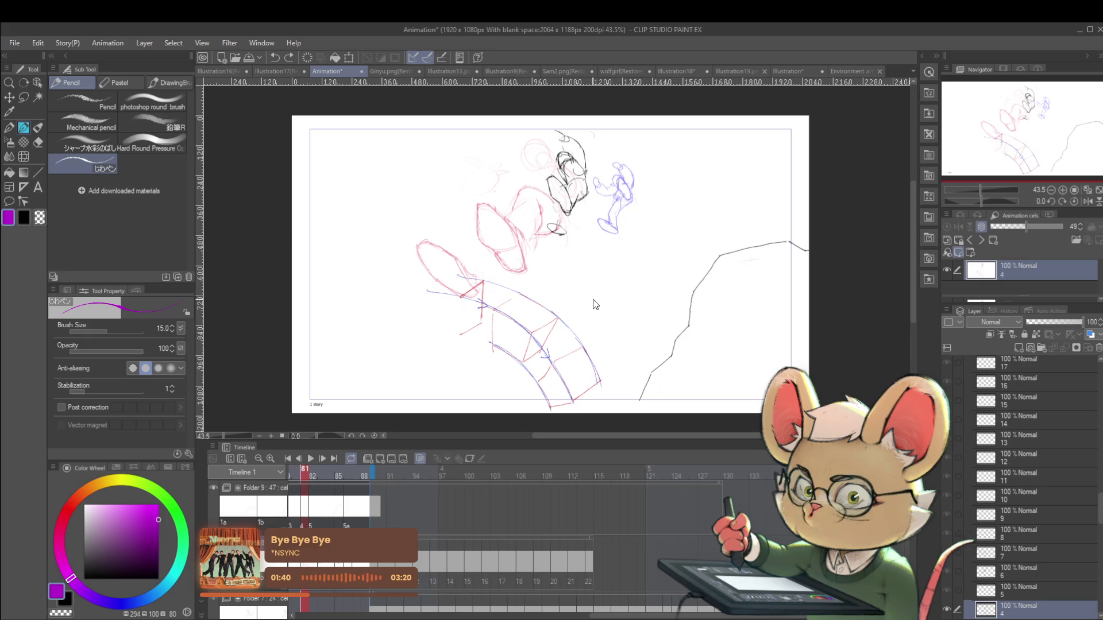
key("ctrl+z")
key("ctrl+z")
key("ctrl+z")
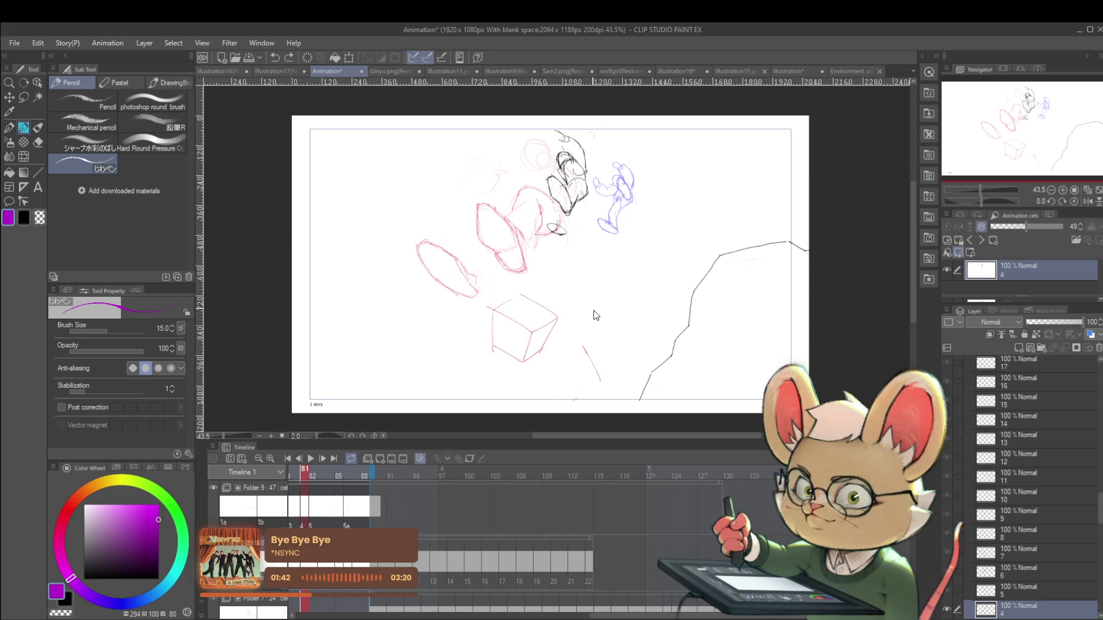
key("ctrl+z")
left_click_drag(594, 320, 599, 315)
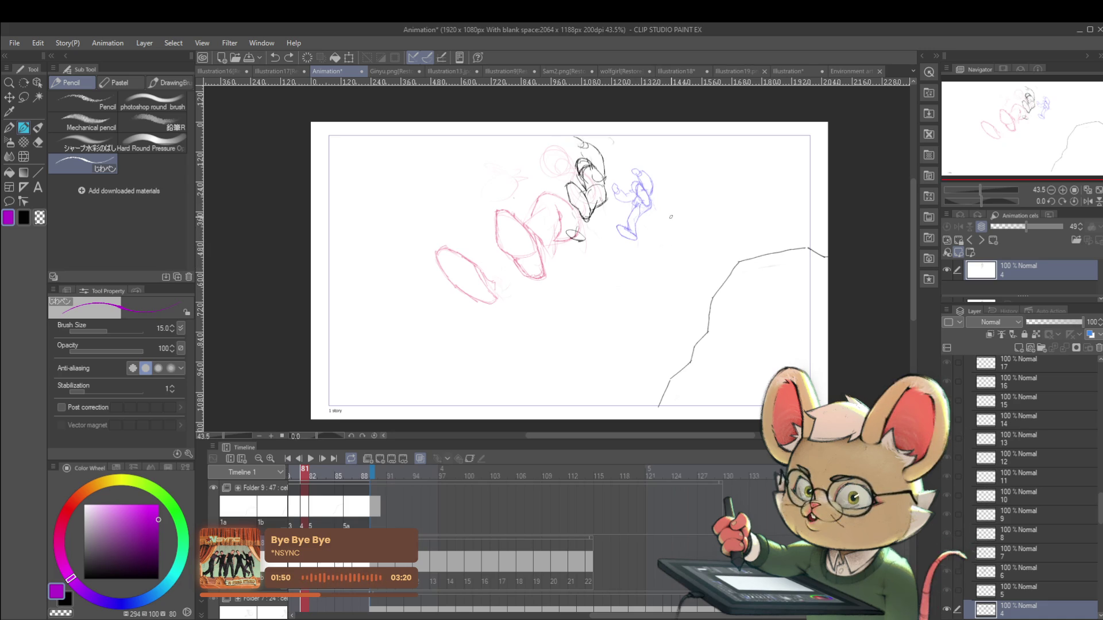
left_click_drag(689, 244, 620, 351)
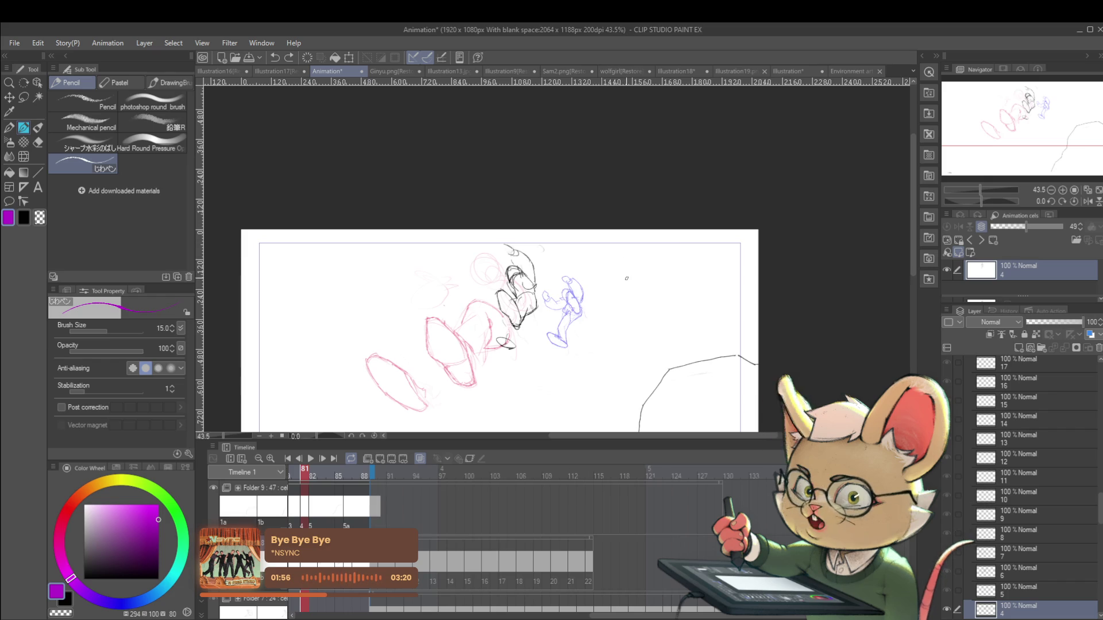
scroll(642, 281, "up", 3)
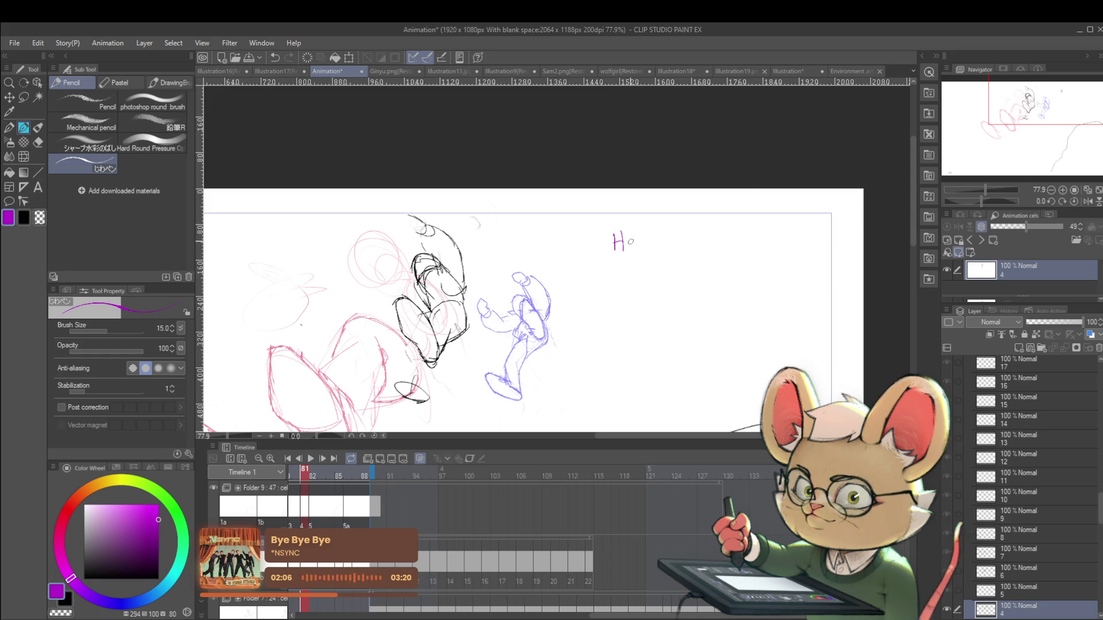
Handwrite purple bullet notes 'Horizon lines' and 'Vanishing points', starting a third bullet
mouse_move(641, 252)
left_mouse_down()
mouse_move(649, 241)
mouse_move(654, 252)
mouse_move(699, 253)
mouse_move(710, 238)
mouse_move(722, 250)
left_mouse_up()
left_click(710, 242)
left_click(722, 233)
left_click_drag(728, 241, 754, 249)
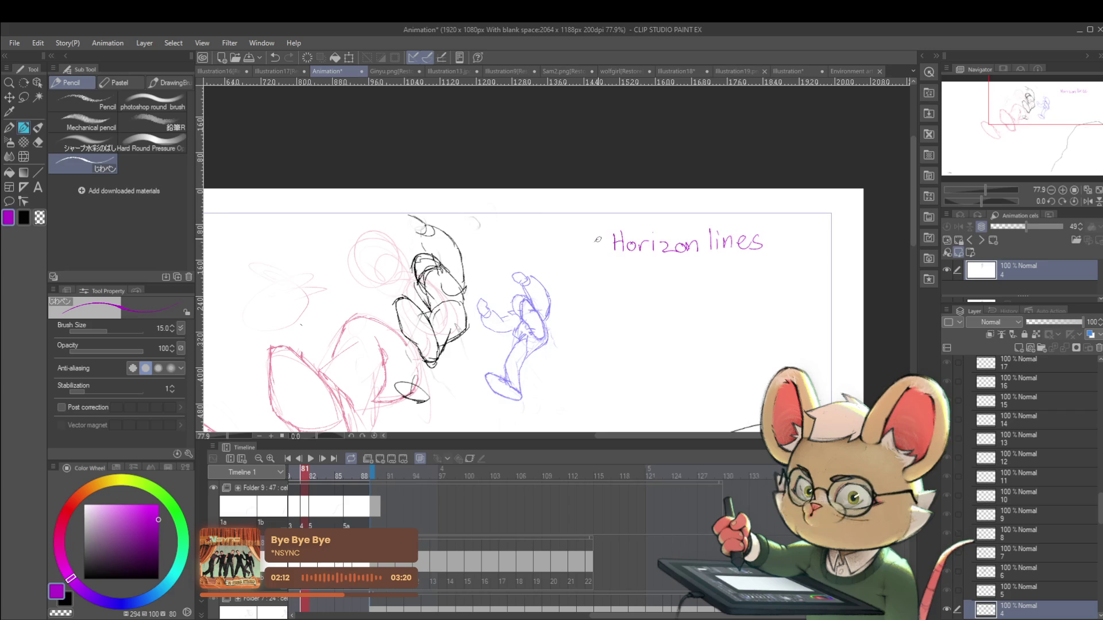
left_click_drag(621, 286, 628, 270)
left_click_drag(634, 277, 655, 286)
mouse_move(661, 271)
left_mouse_down()
mouse_move(662, 286)
mouse_move(717, 303)
mouse_move(722, 276)
mouse_move(792, 280)
left_mouse_up()
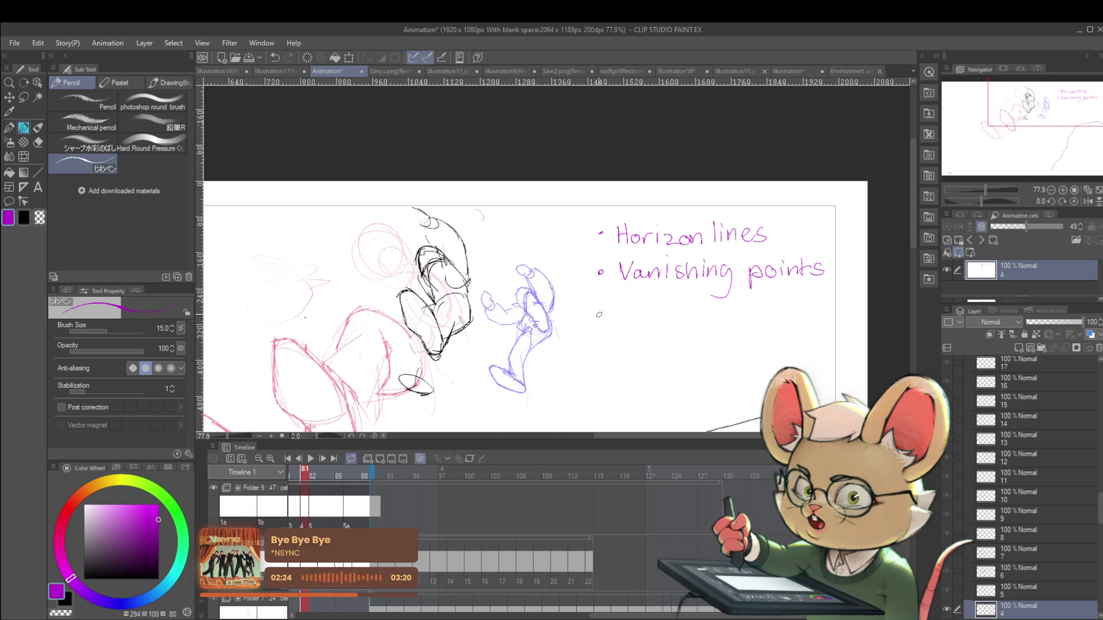
mouse_move(618, 303)
left_mouse_down()
mouse_move(622, 320)
mouse_move(646, 315)
left_mouse_up()
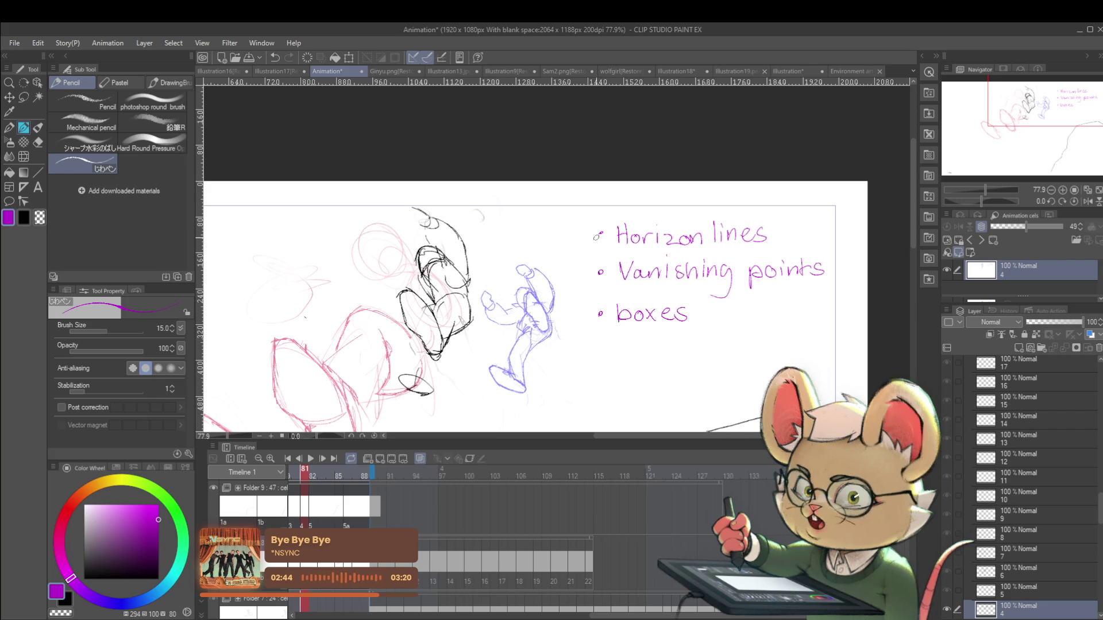
Draw a bracket beside the notes, mirror the view horizontally, and undo the latest note stroke
left_click_drag(588, 223, 589, 325)
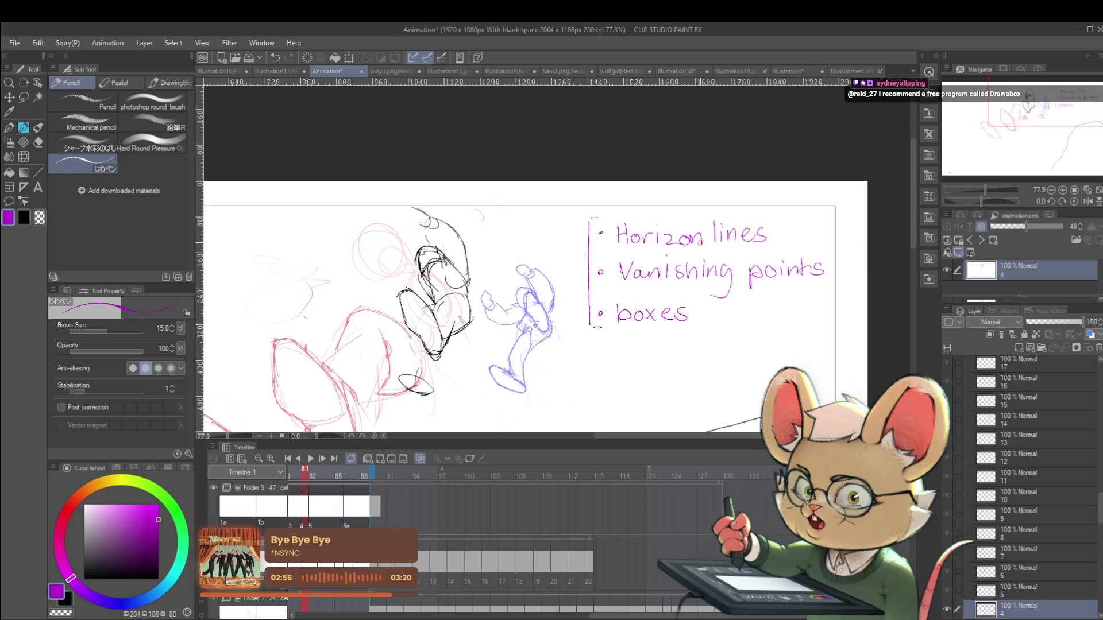
left_click(1087, 202)
key("ctrl+z")
key("ctrl+z")
key("ctrl+z")
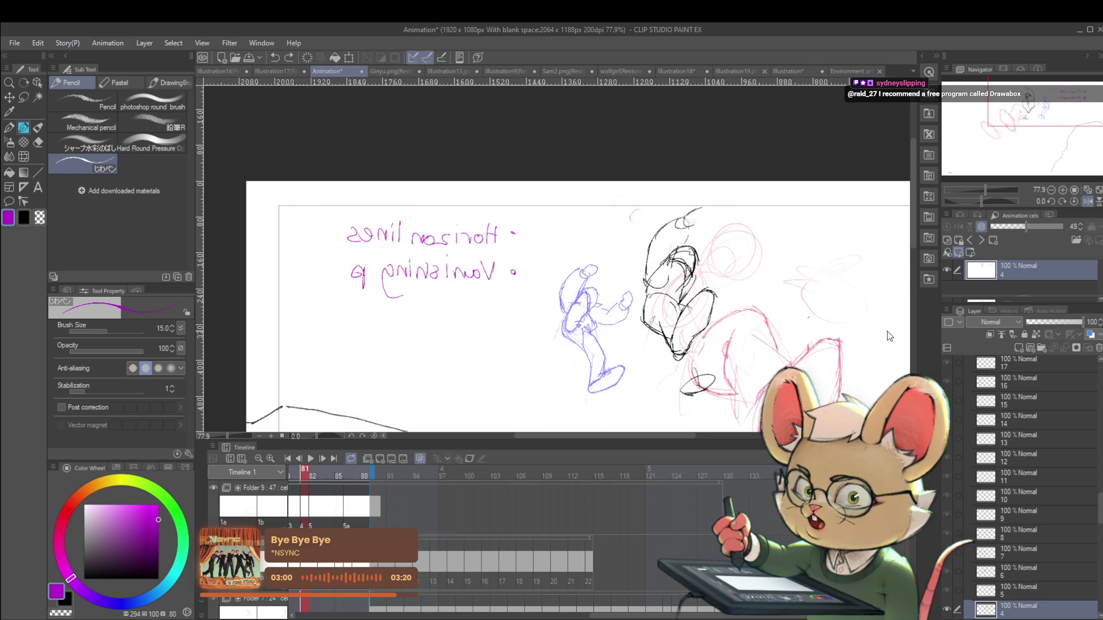
Undo the remaining handwritten note strokes and turn the horizontal flip off
key("ctrl+z")
key("ctrl+z")
key("ctrl+z")
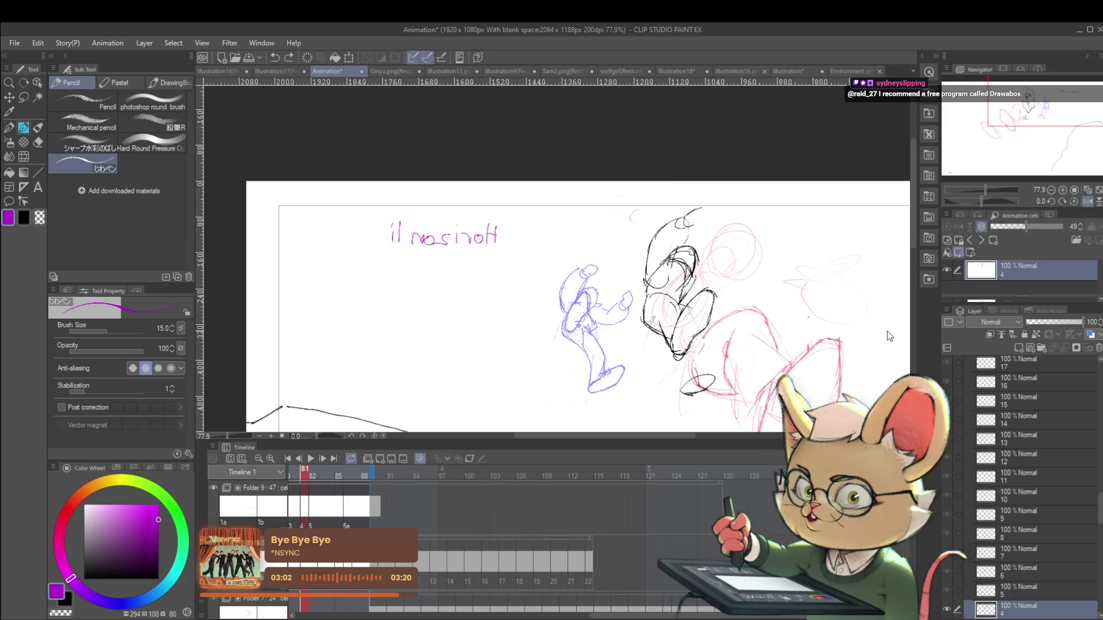
key("ctrl+z")
key("ctrl+z")
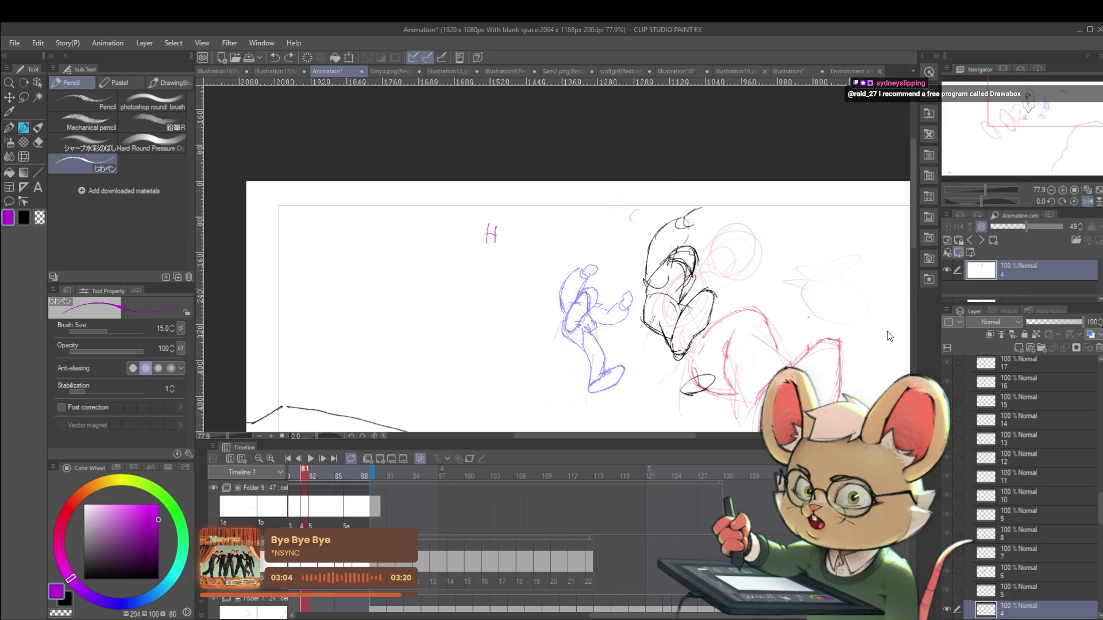
scroll(887, 331, "down", 4)
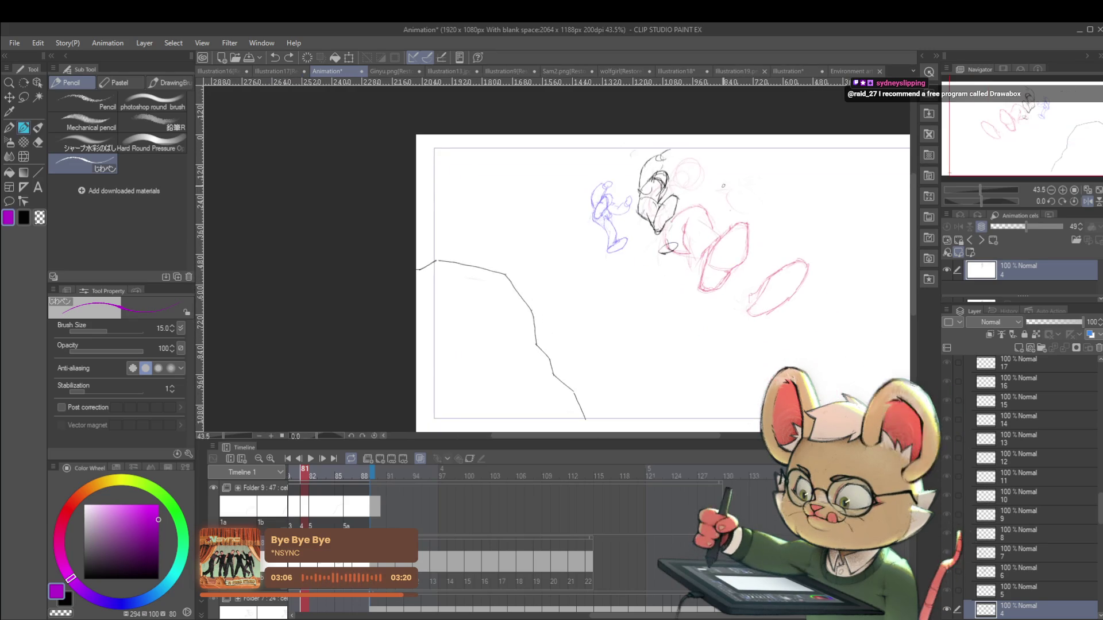
left_click(1088, 201)
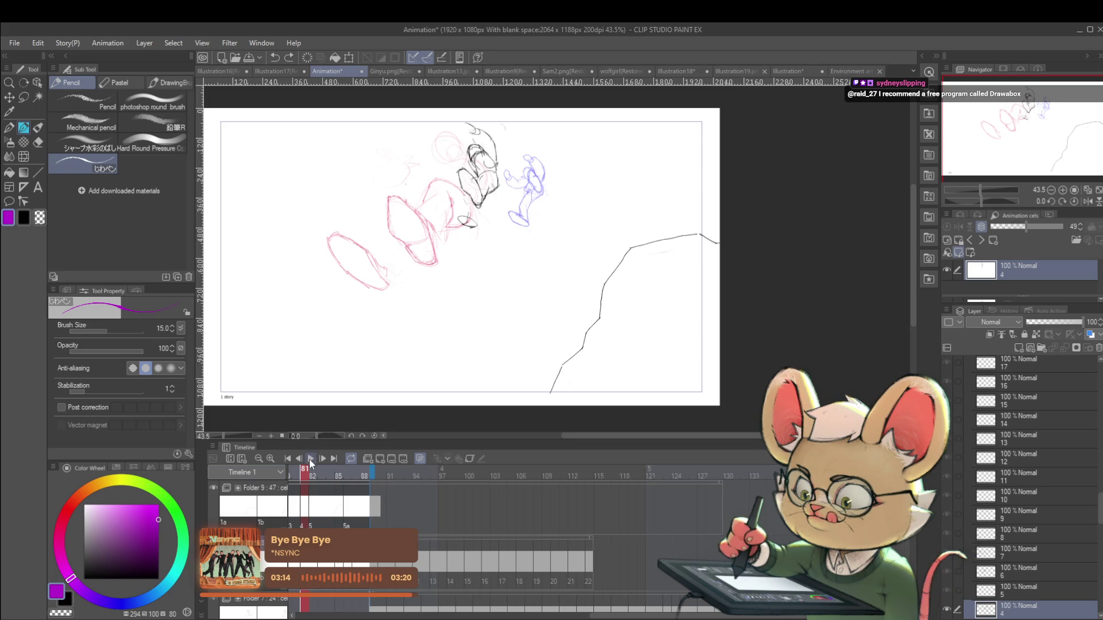
Play the animation on the Timeline and stop it
left_click(311, 460)
left_click(311, 460)
scroll(564, 295, "down", 2)
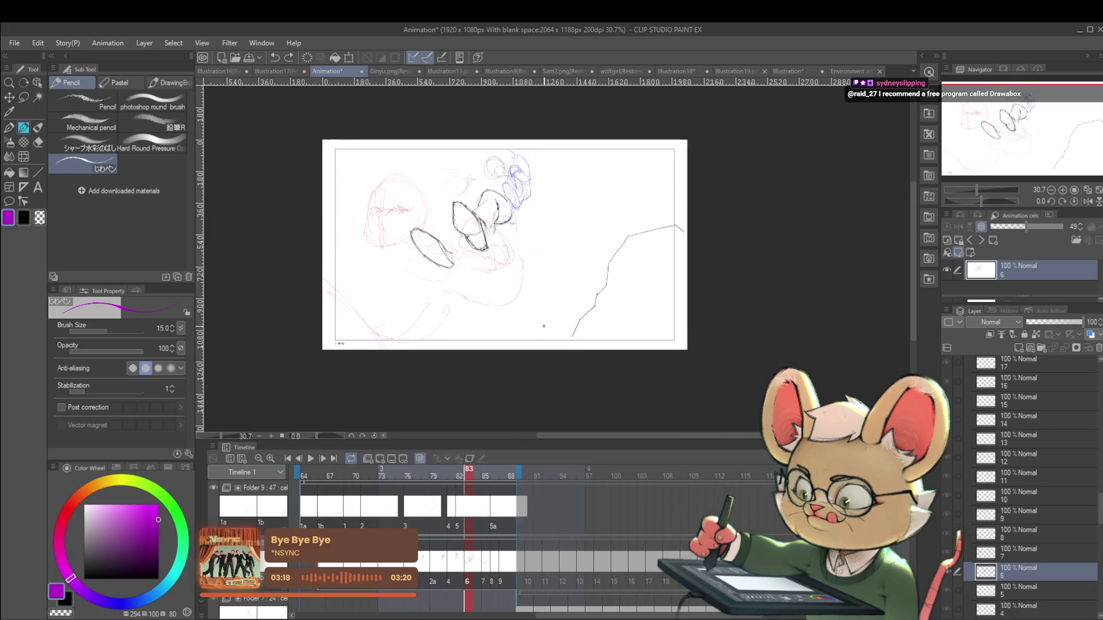
Replay and stop the animation, step one frame ahead, and start then cancel a transform
left_click(310, 459)
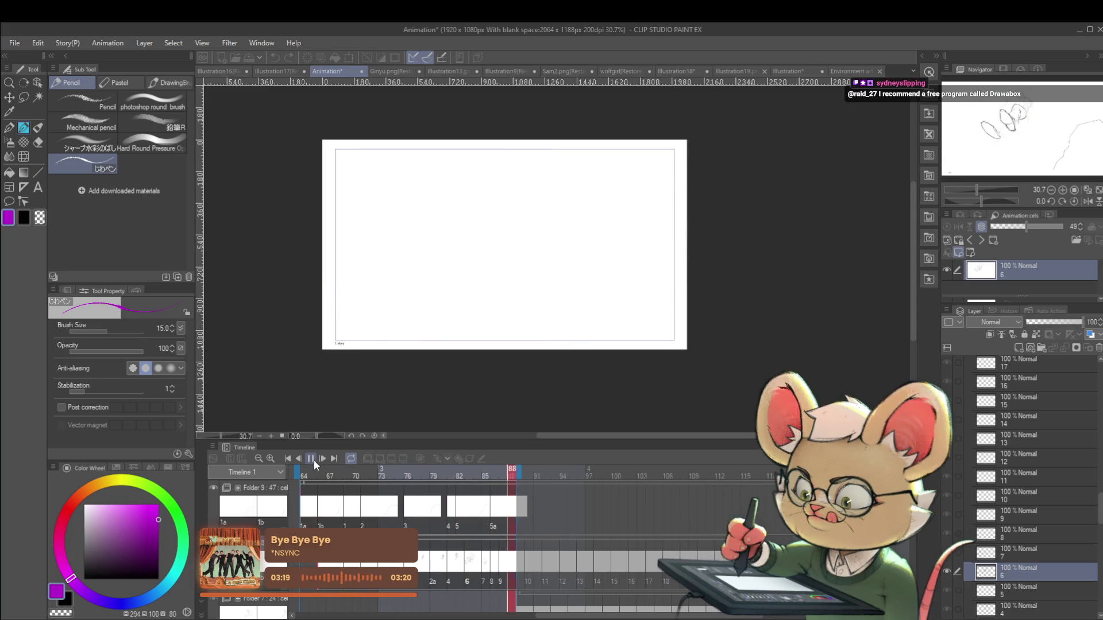
left_click(315, 460)
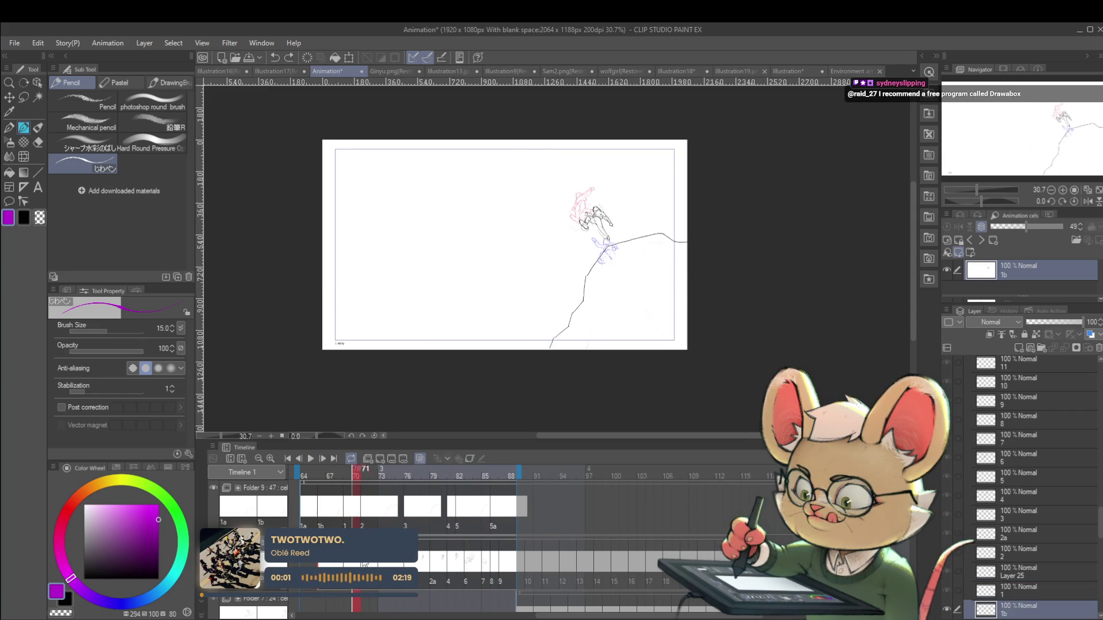
key("Right")
key("Right")
key("Right")
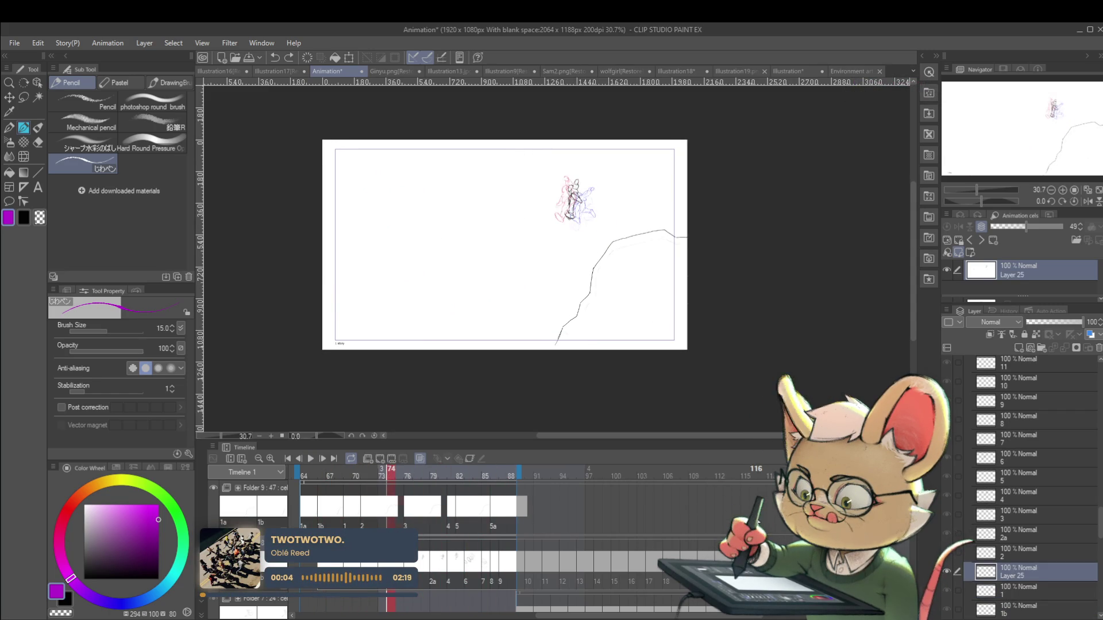
left_click(590, 200)
key("ctrl+t")
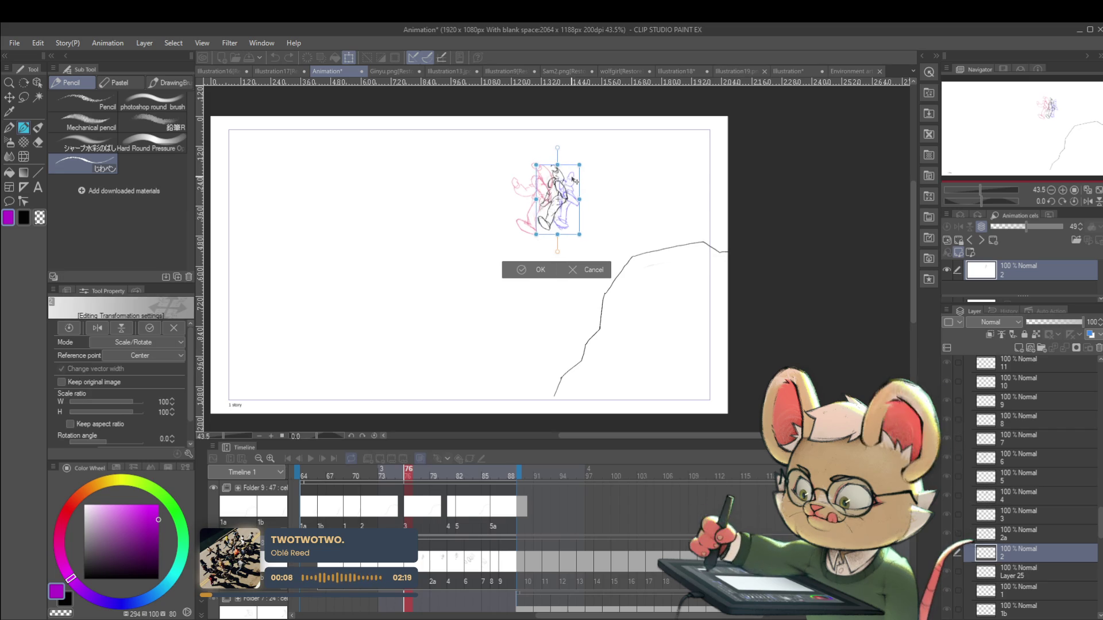
key("Return")
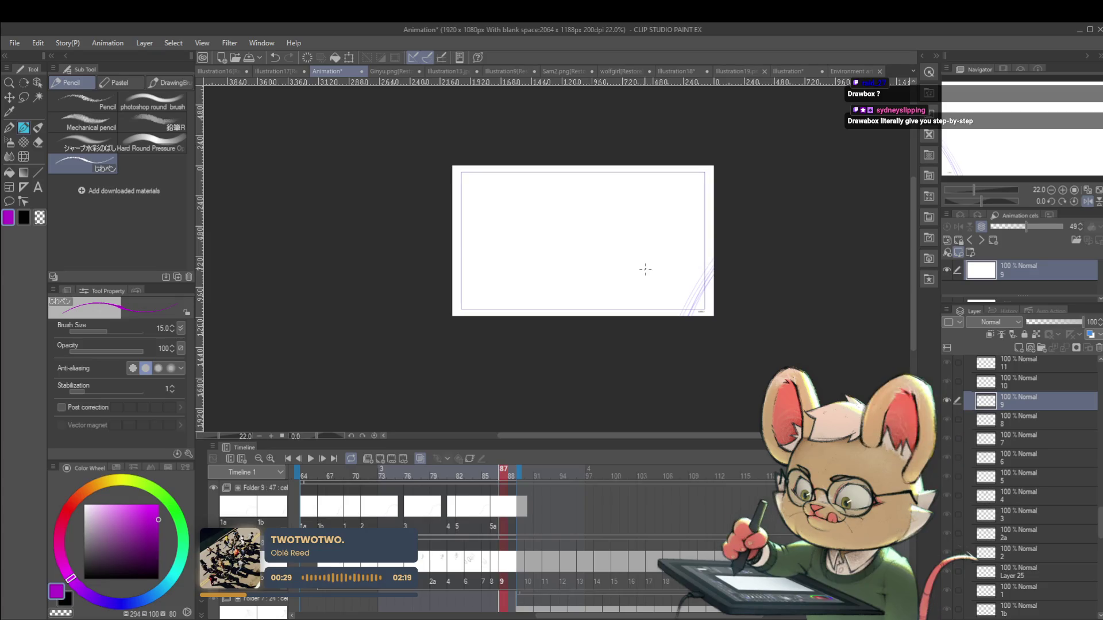
Jump to the first frame and step forward through the cels to cel 4
key("Home")
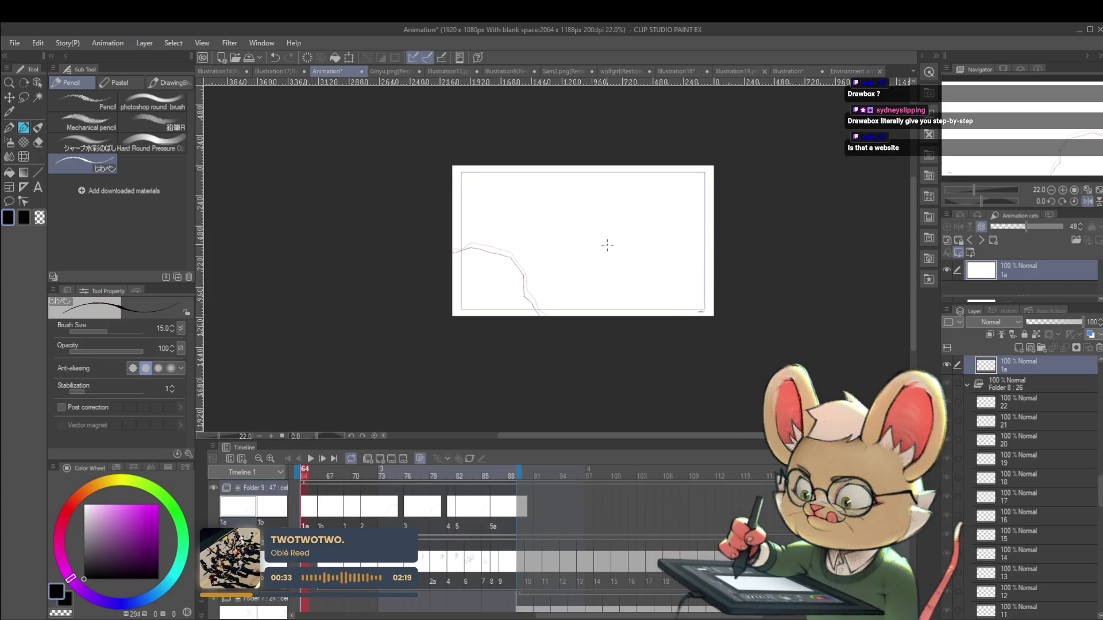
key("Right")
key("Right")
key("Right")
key("Right")
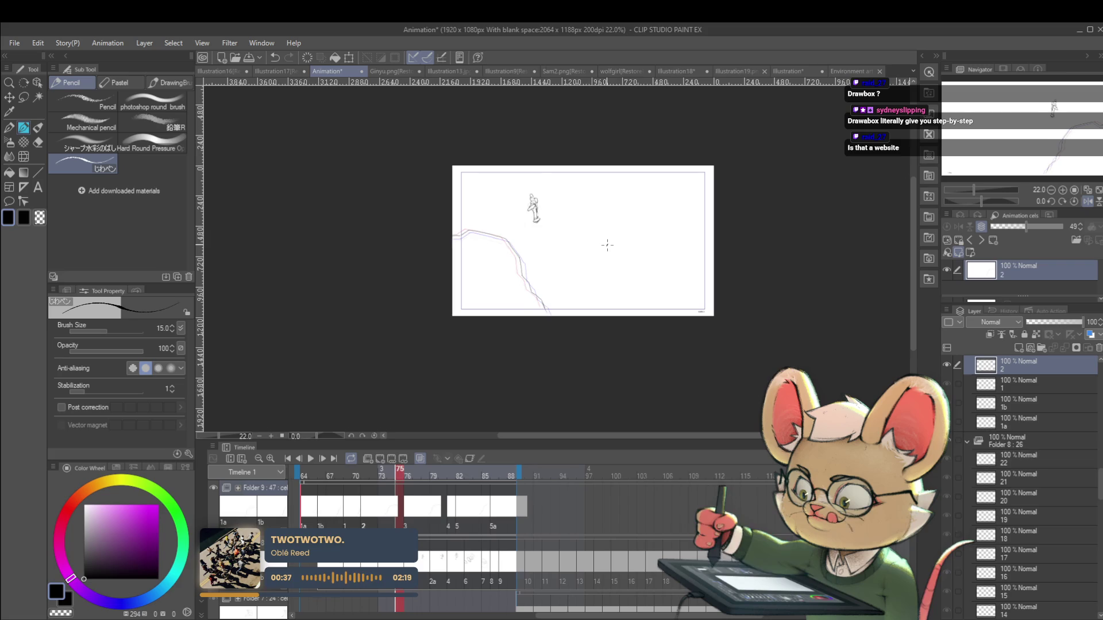
key("Right")
key("Right")
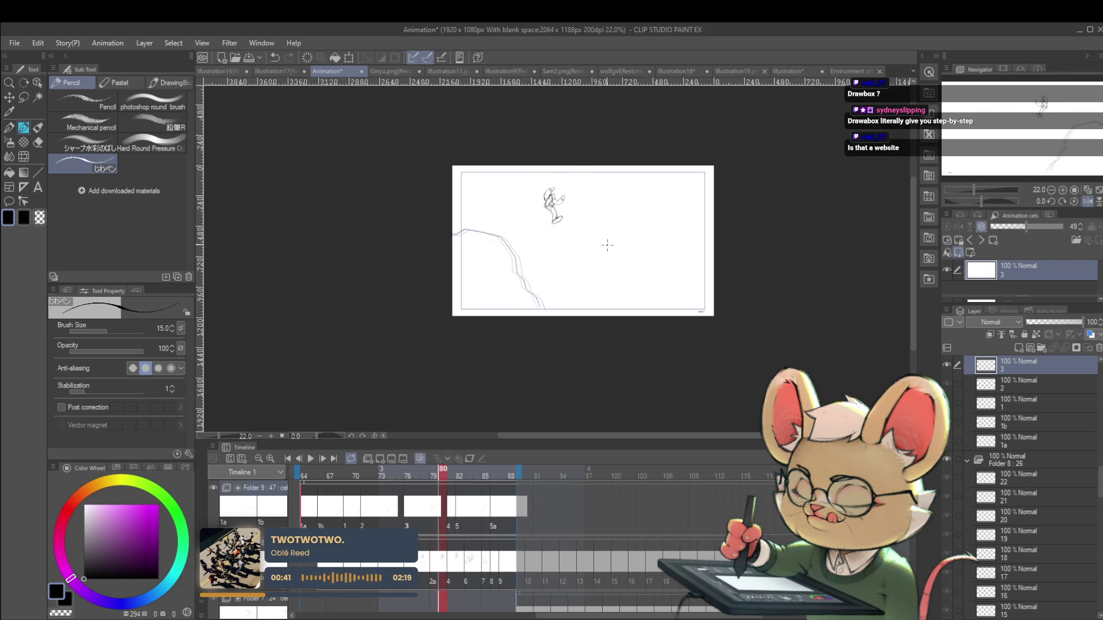
key("Right")
scroll(608, 246, "up", 3)
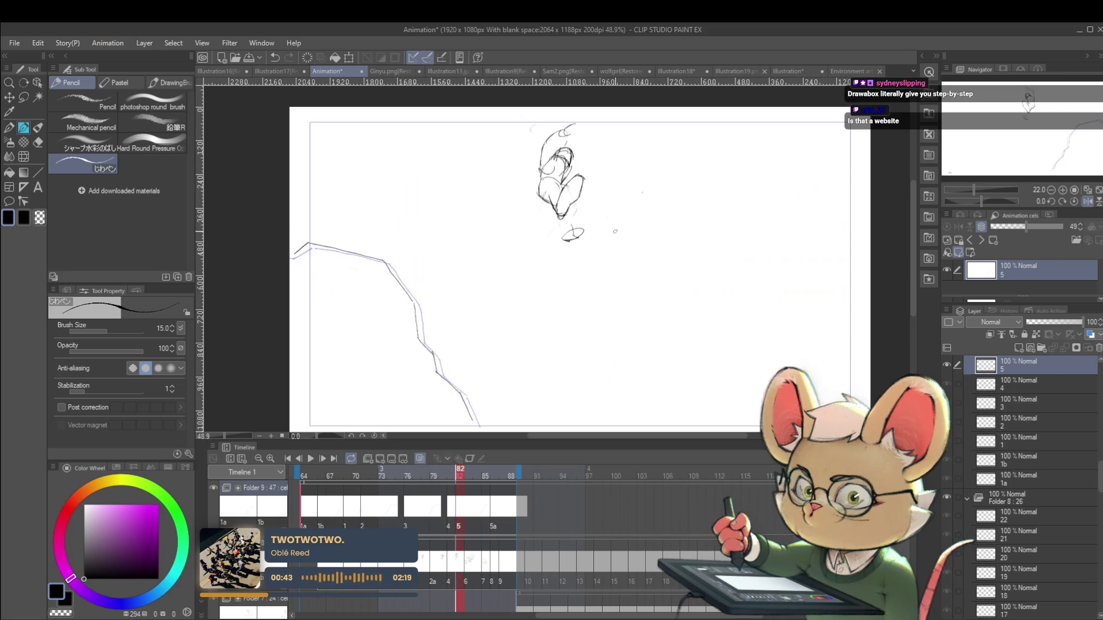
key("Left")
key("Left")
key("Right")
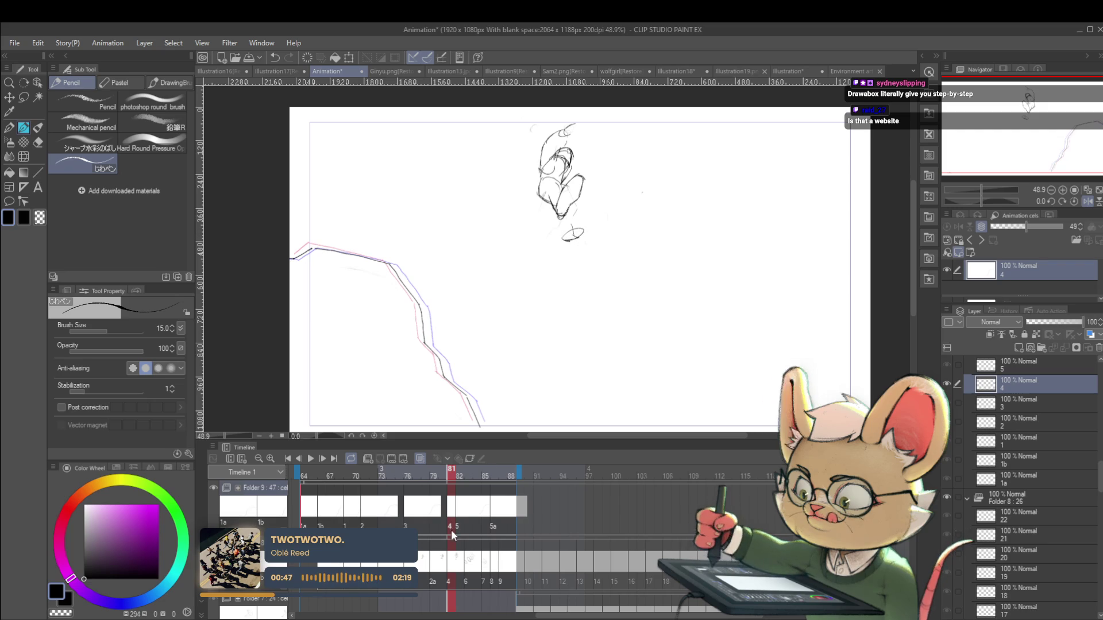
Select Folder 8's cel 4, hide the onion-skin ghosts, and extend the loop below the figure
left_click_drag(570, 236, 566, 238)
key("ctrl+z")
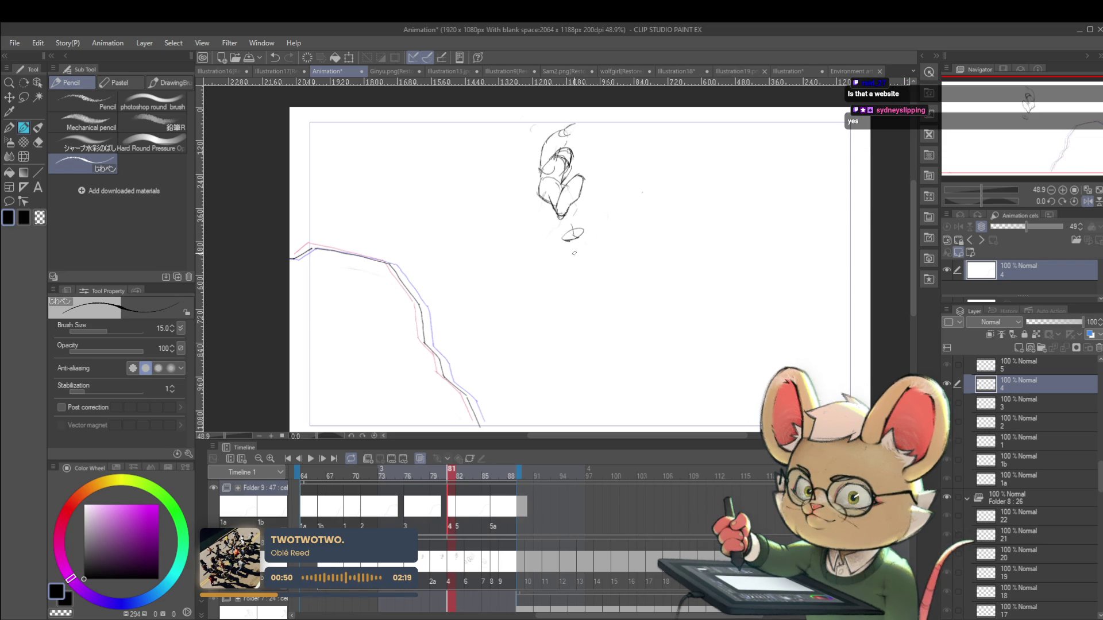
left_click(574, 253, "ctrl+shift")
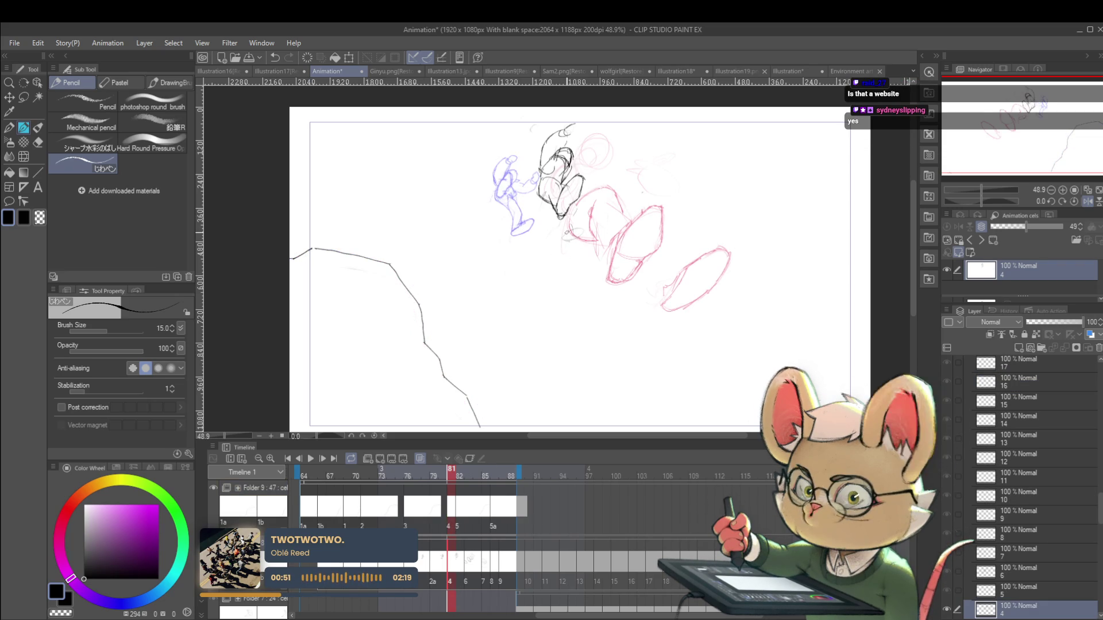
key("ctrl+z")
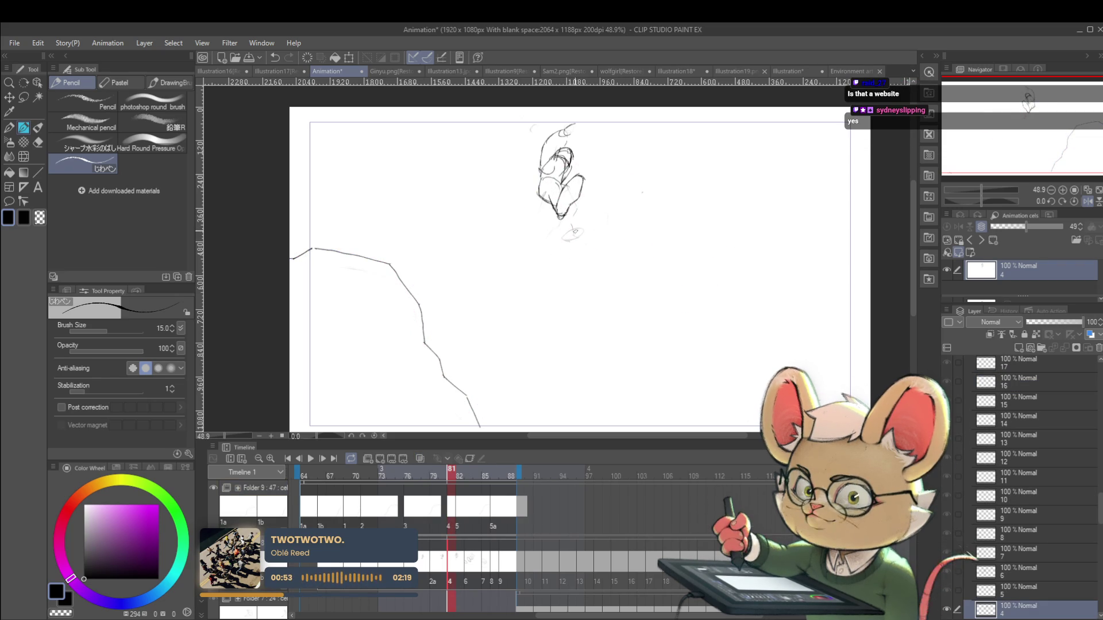
left_click_drag(575, 233, 595, 220)
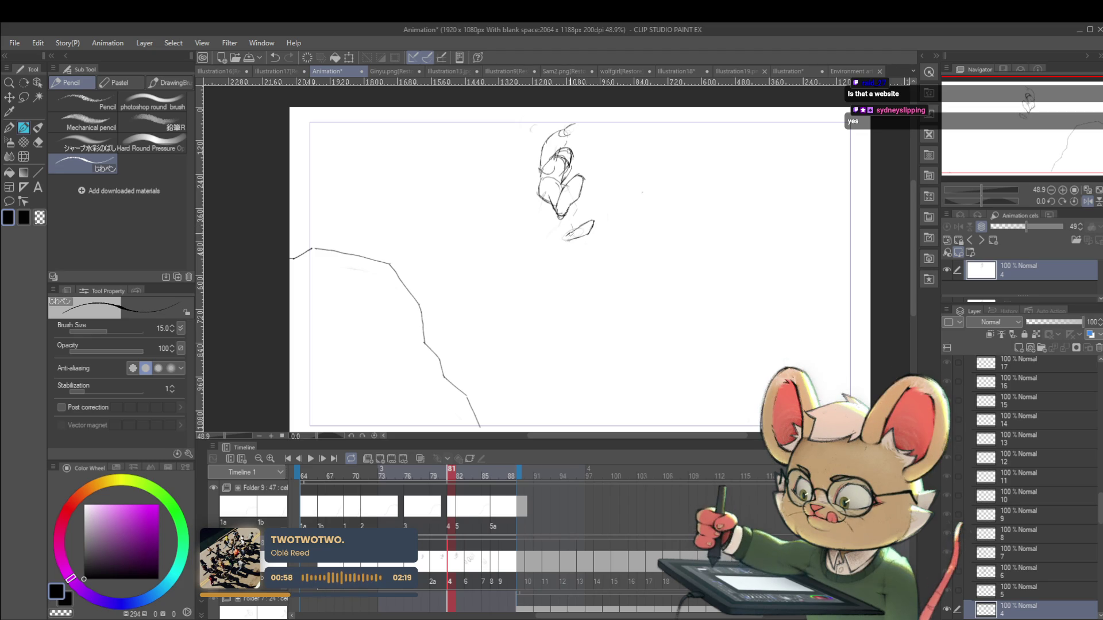